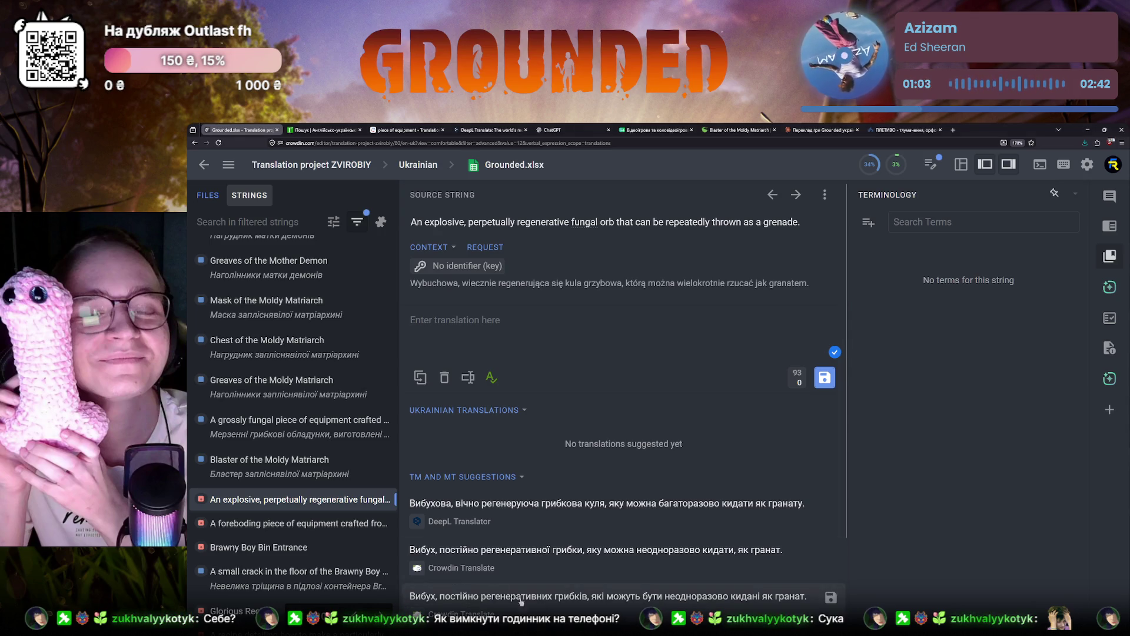
pyautogui.scroll(-1, 283, 507)
pyautogui.scroll(-2, 284, 507)
pyautogui.scroll(1, 284, 507)
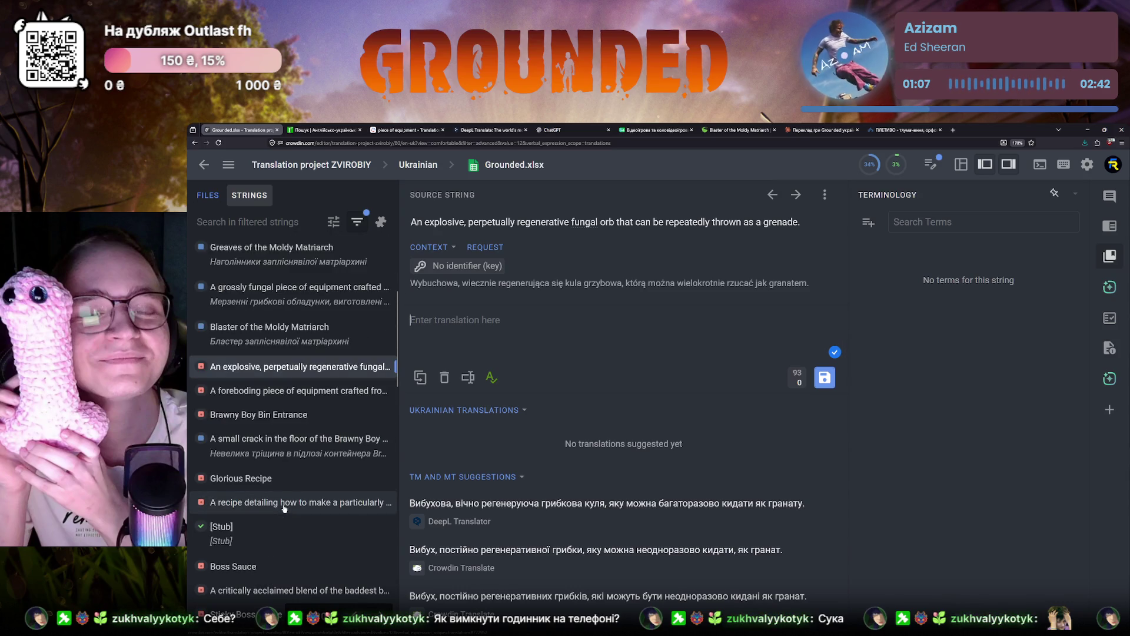
# Step: Settle on the explosive fungal orb string and select the word 'perpetually' for lookup
pyautogui.click(279, 391)
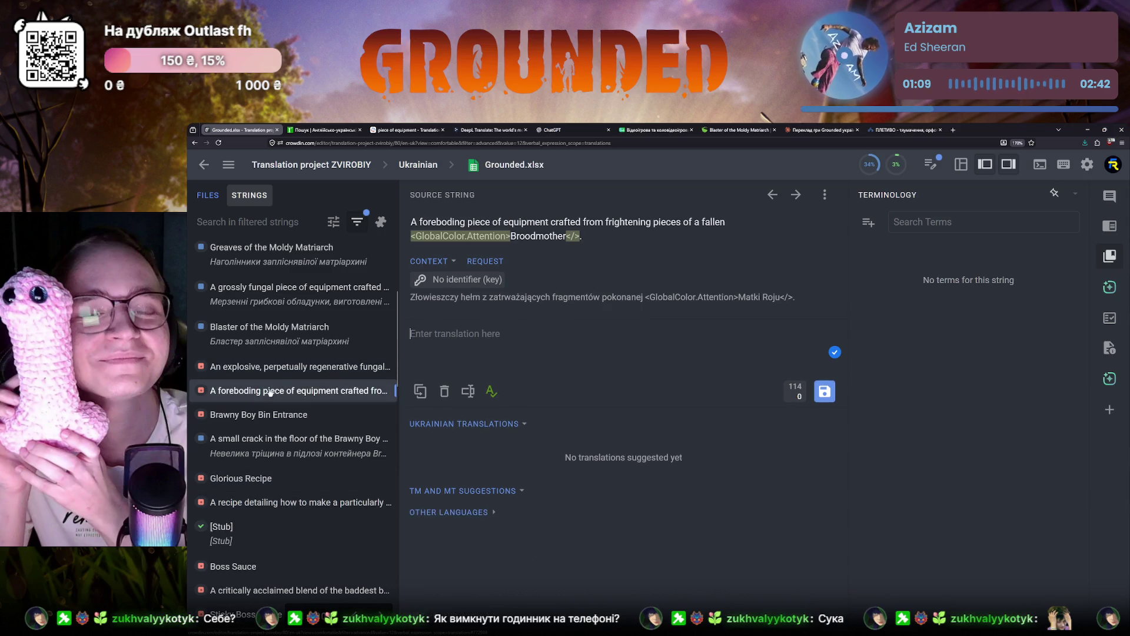
pyautogui.click(278, 373)
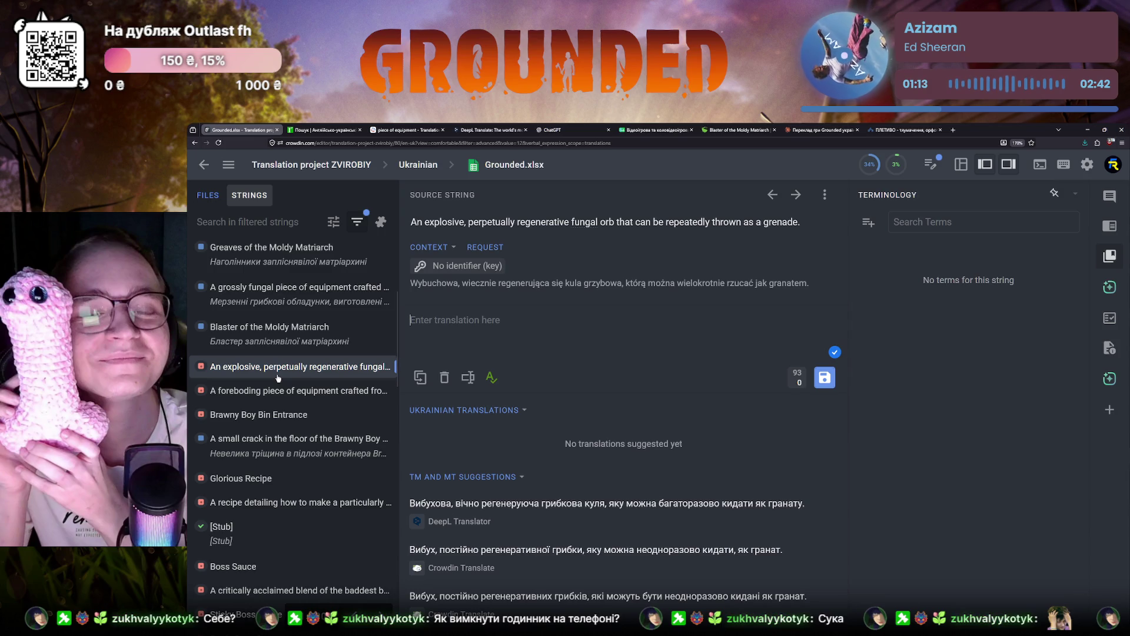
pyautogui.doubleClick(486, 222)
pyautogui.hotkey('ctrl', 'c')
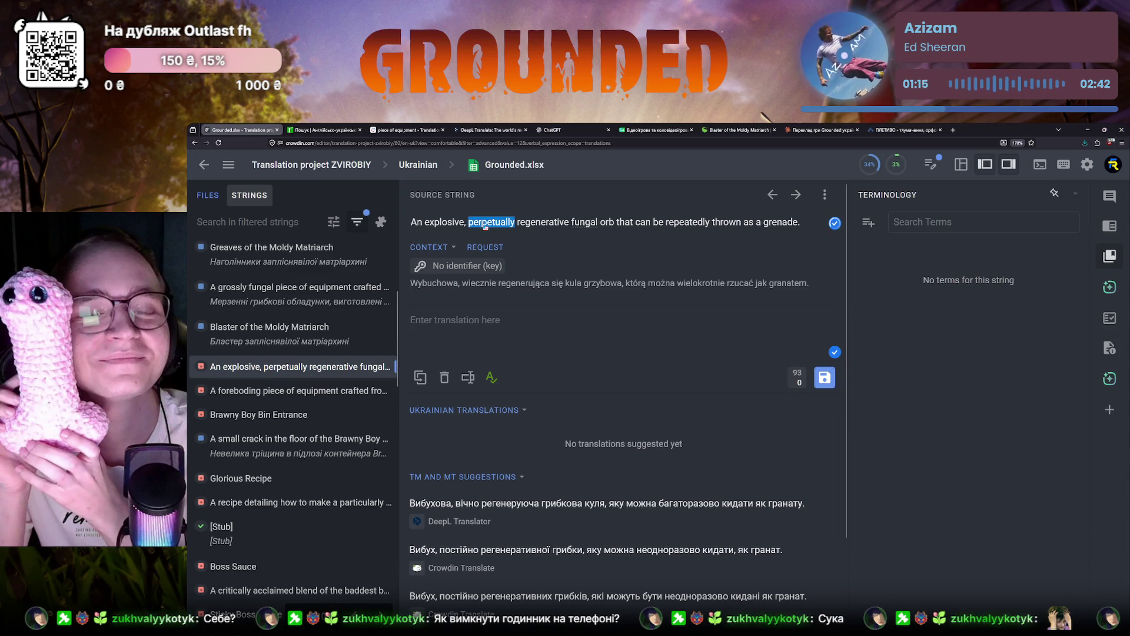
# Step: Look up 'perpetually' in the English-Ukrainian dictionary (e2u)
pyautogui.click(322, 129)
pyautogui.click(270, 190)
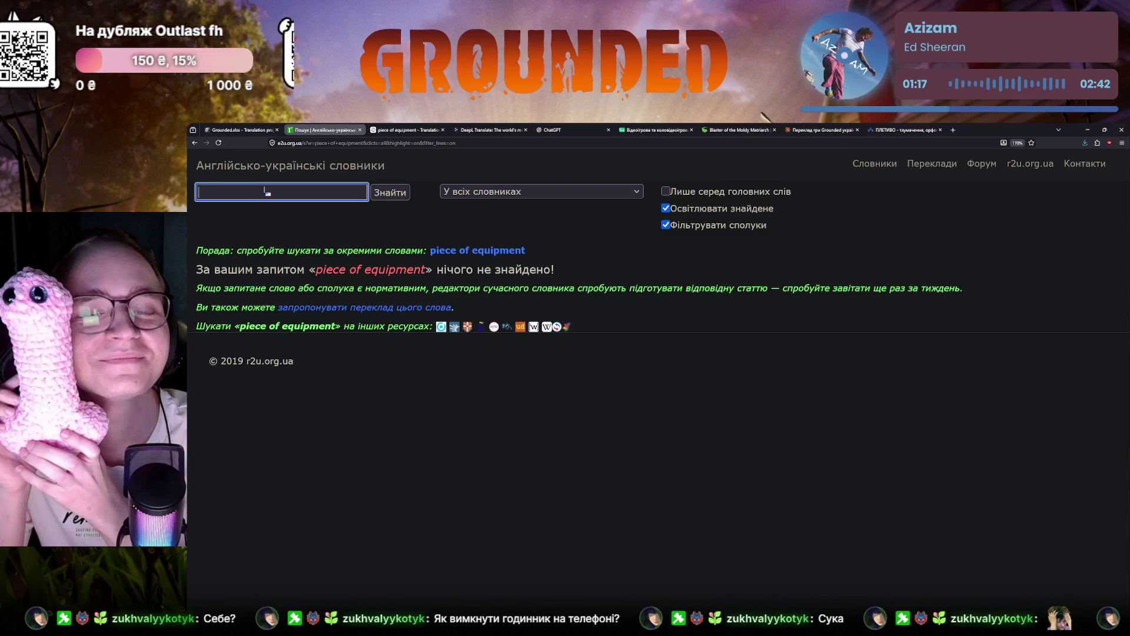
pyautogui.hotkey('ctrl', 'v')
pyautogui.press('Return')
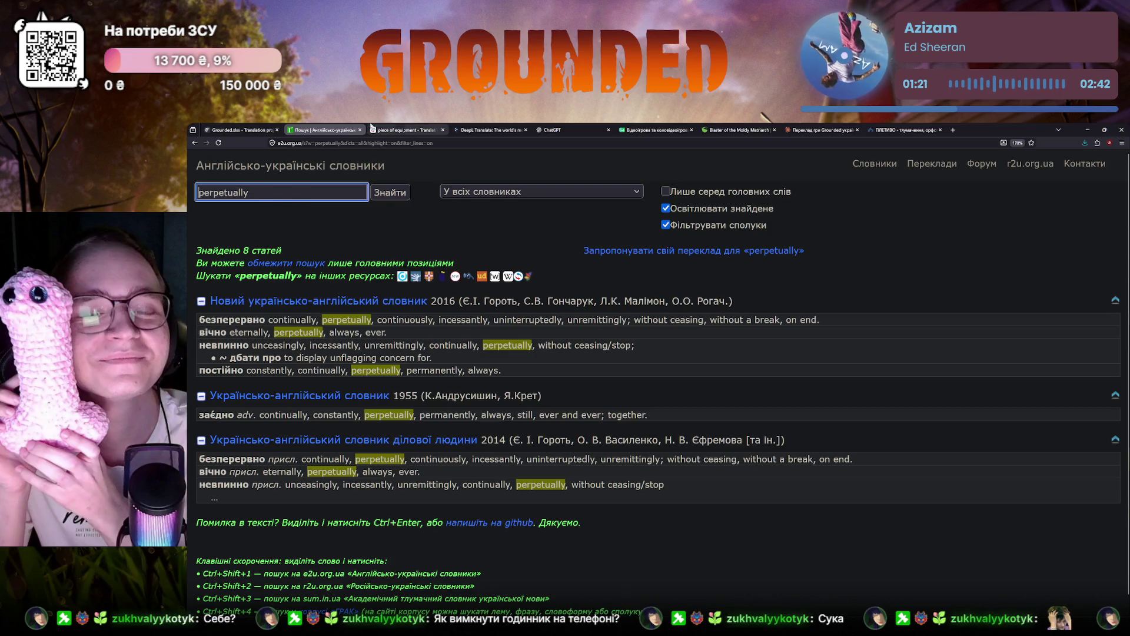
# Step: Search Reverso Context for 'perpetually', dismiss the sign-in prompt and return to the Crowdin string
pyautogui.click(406, 130)
pyautogui.press('BackSpace')
pyautogui.hotkey('ctrl', 'v')
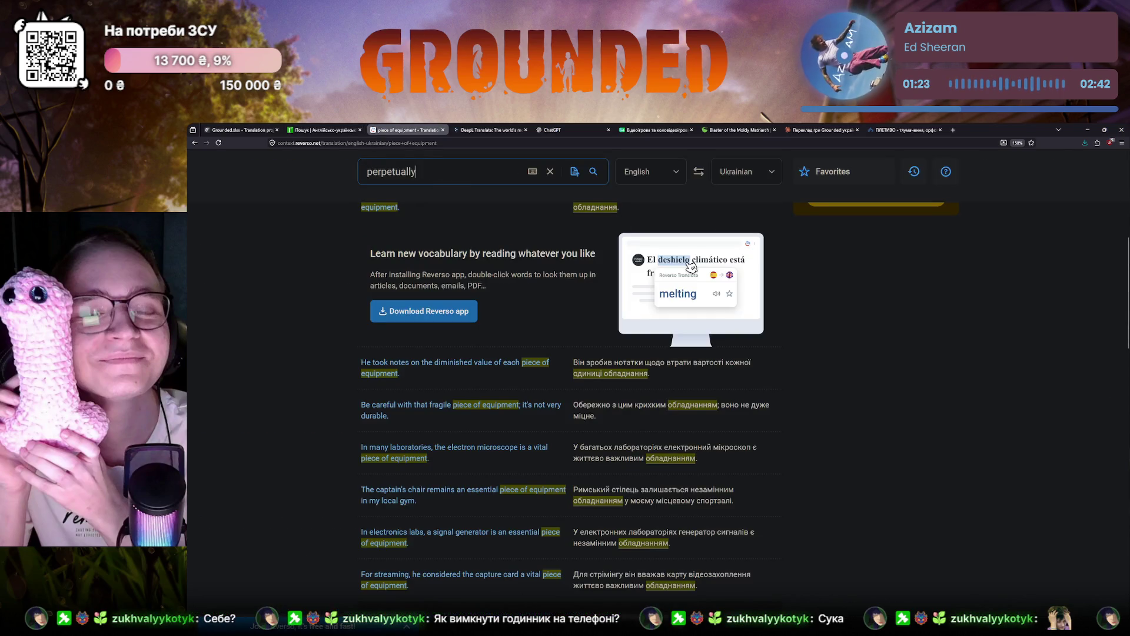
pyautogui.press('Return')
pyautogui.click(239, 130)
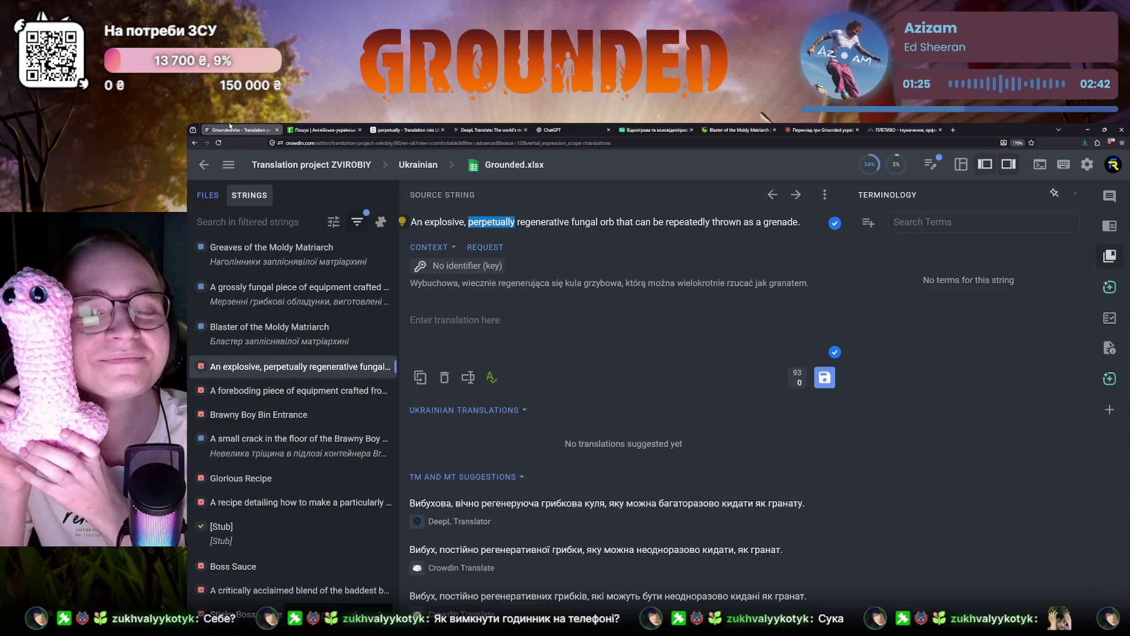
pyautogui.click(406, 129)
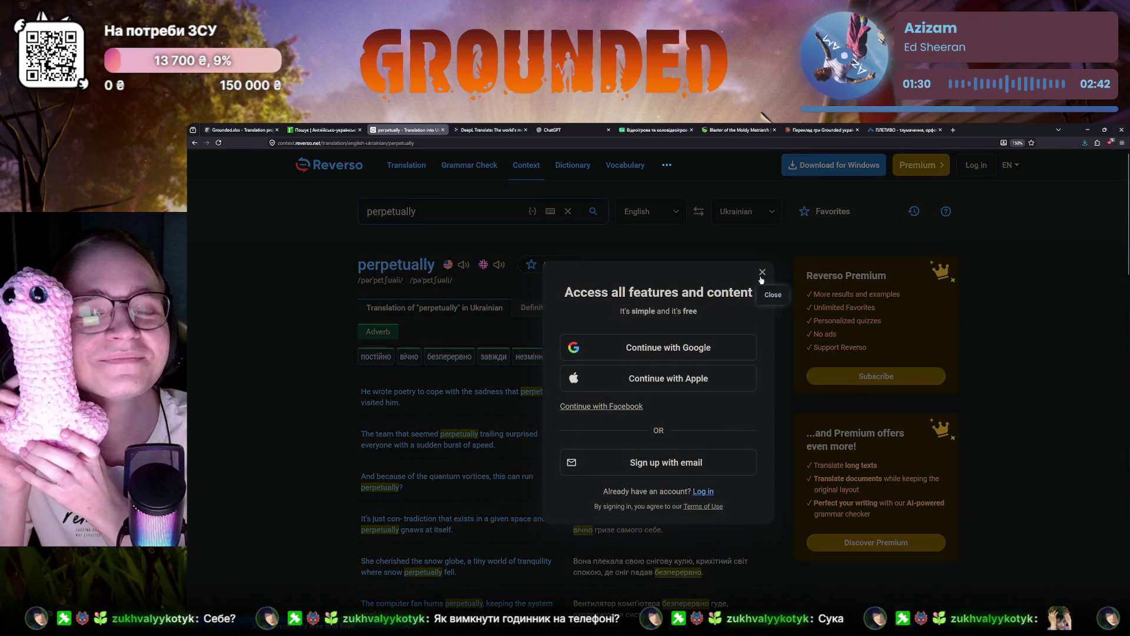
pyautogui.click(761, 273)
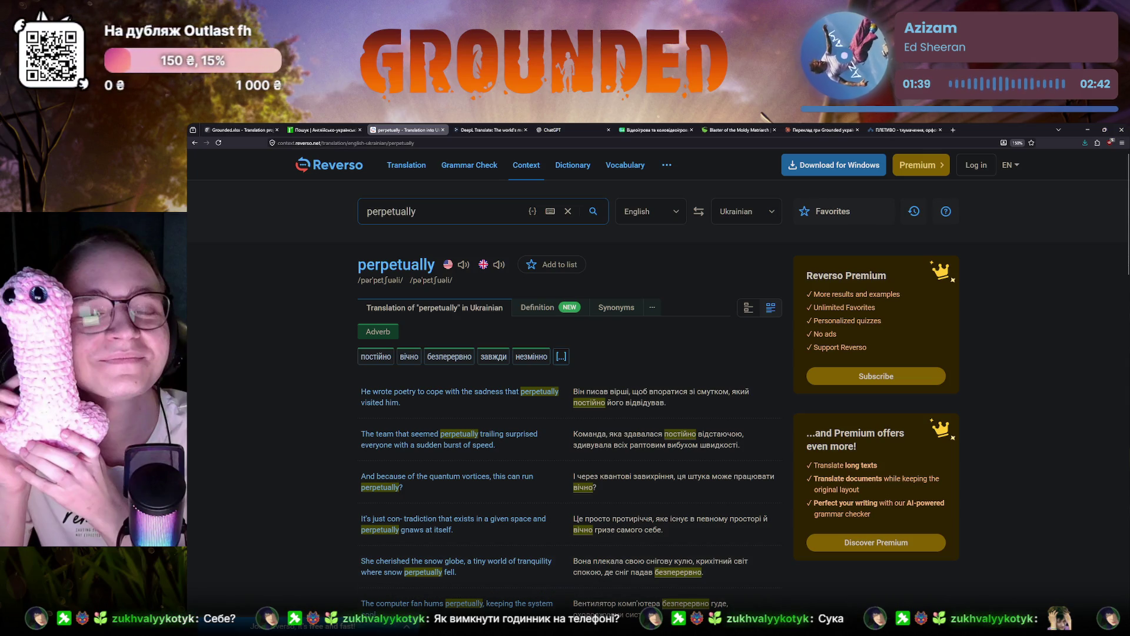
pyautogui.click(264, 126)
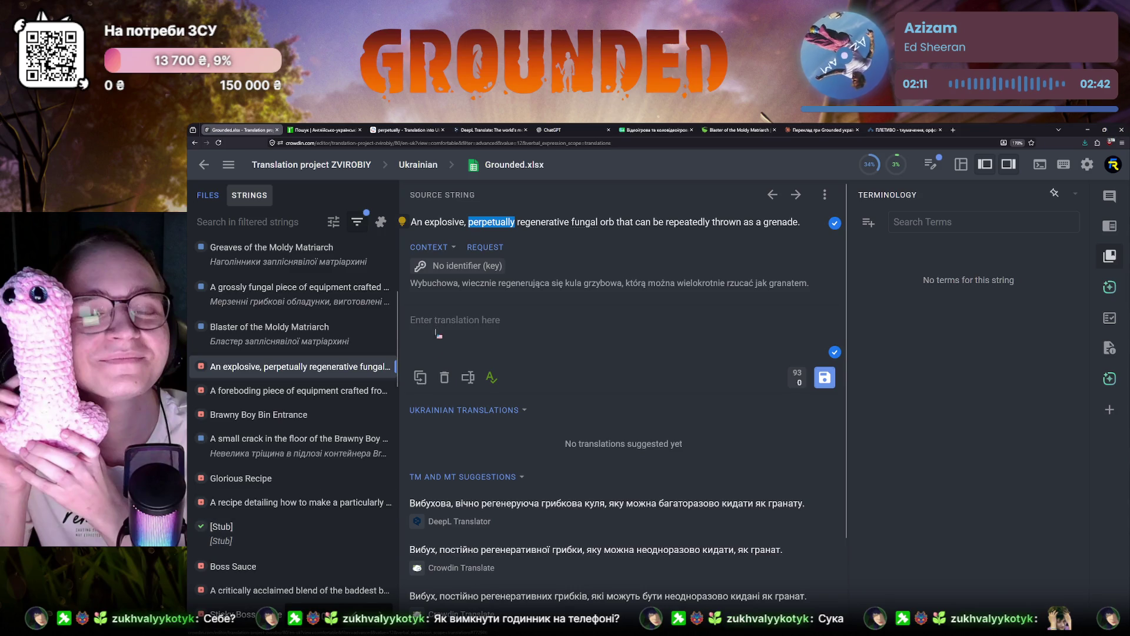
# Step: Recheck the dictionary and Reverso results for 'perpetually' and return to the Crowdin editor
pyautogui.click(403, 220)
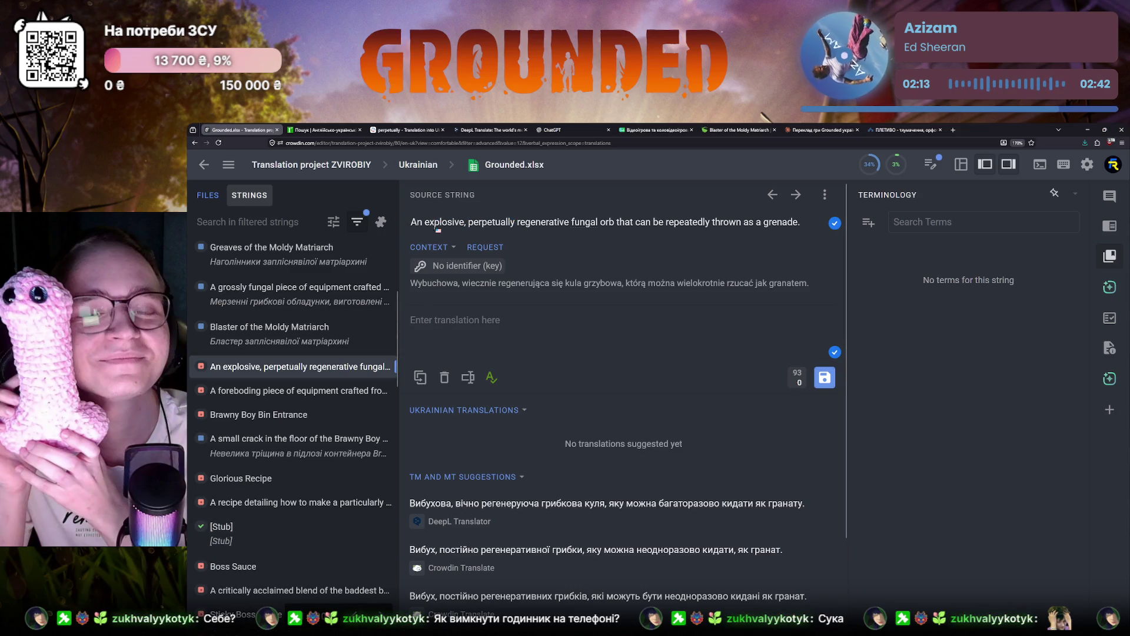
pyautogui.click(323, 130)
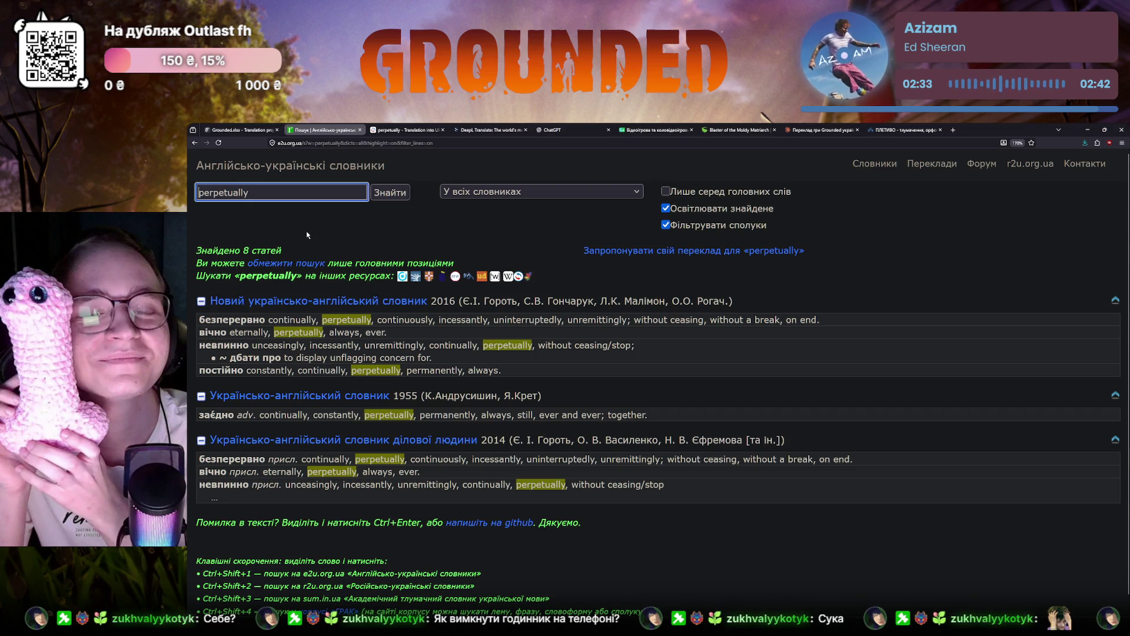
pyautogui.hotkey('ctrl', 'Tab')
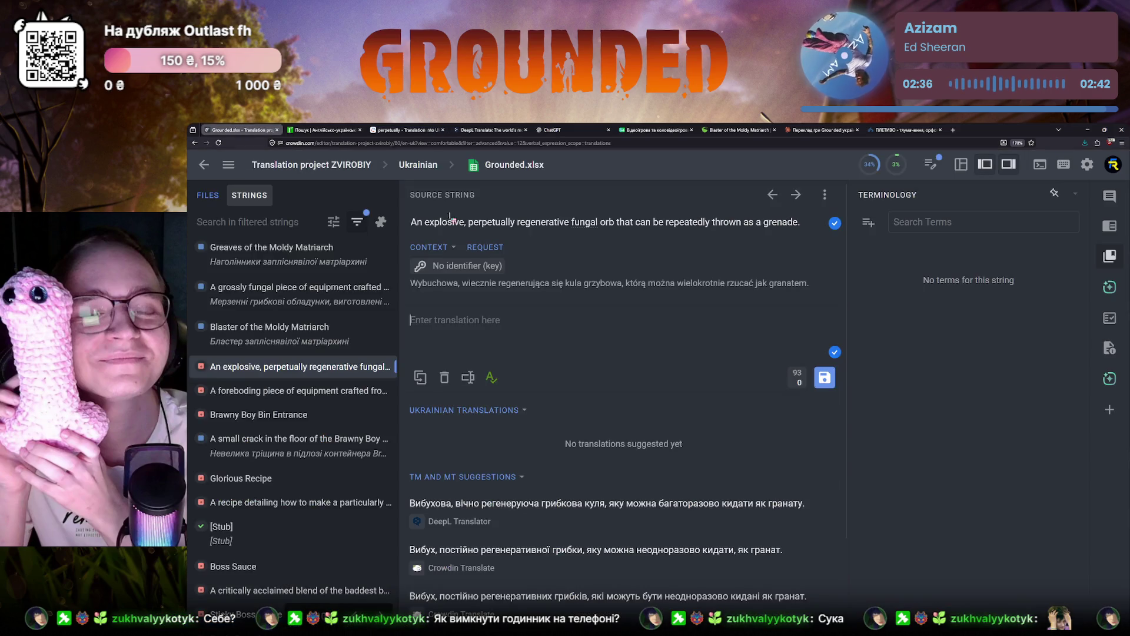
pyautogui.click(238, 129)
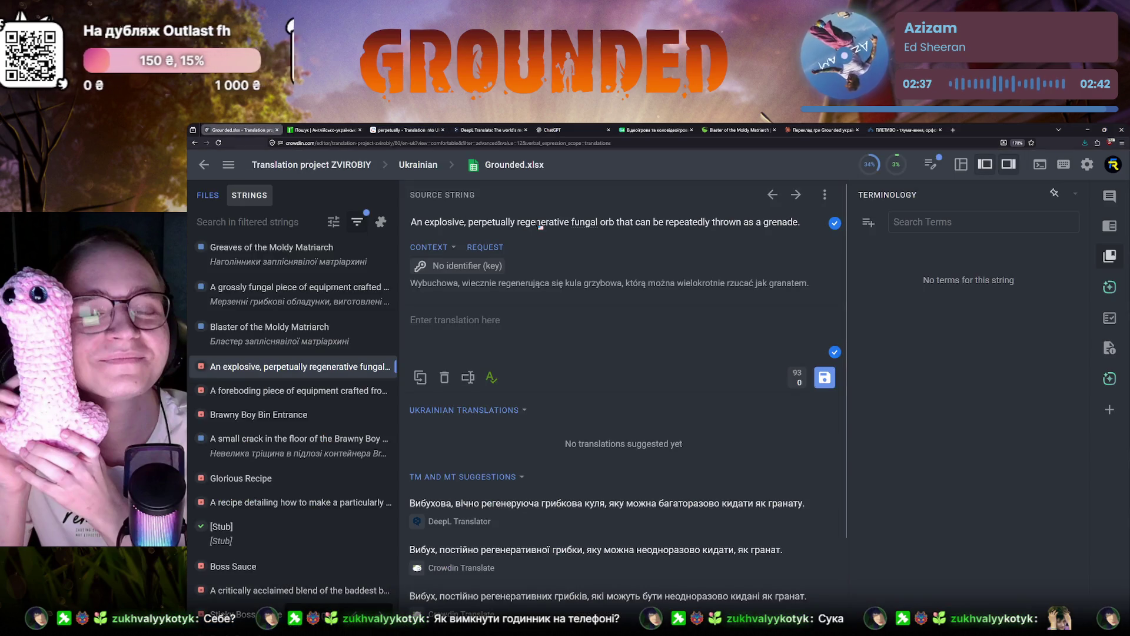
# Step: Glance at the dictionary again, reselect 'perpetually' and bring up its Reverso translations
pyautogui.click(329, 130)
pyautogui.click(239, 130)
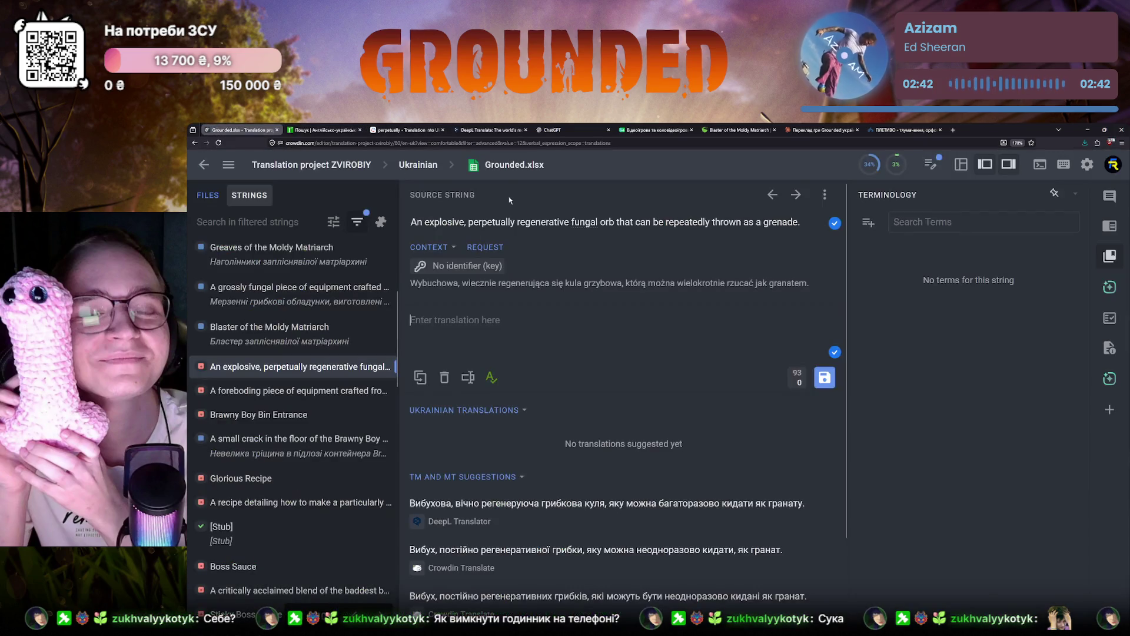
pyautogui.doubleClick(540, 222)
pyautogui.hotkey('ctrl', 'c')
pyautogui.click(393, 128)
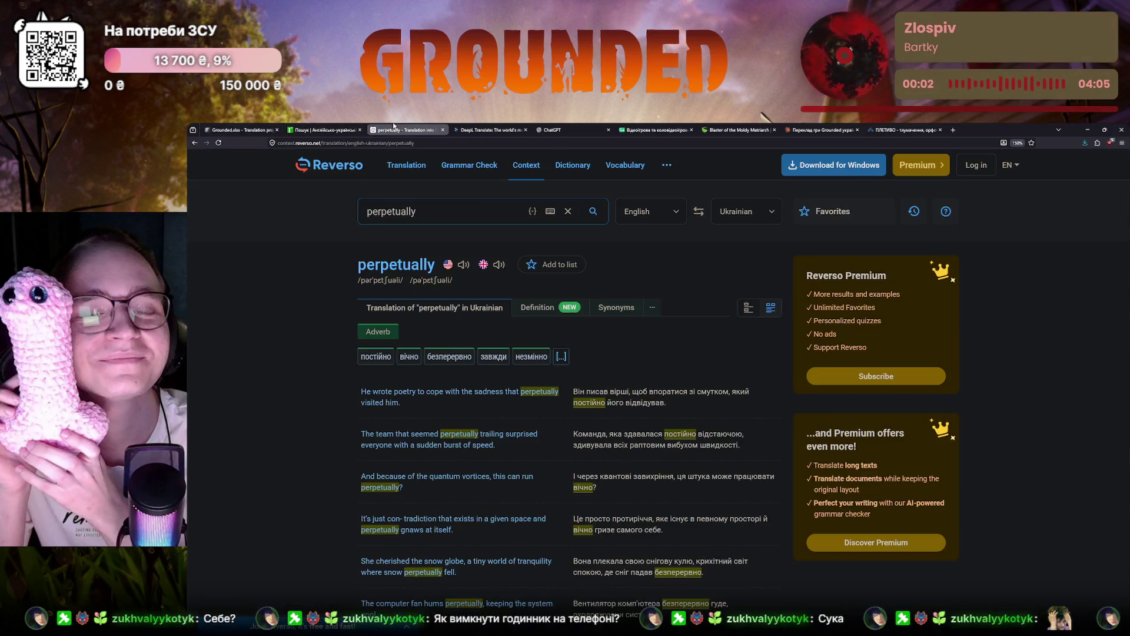
# Step: Look up 'regenerative' in Reverso Context, revealing more translations such as регенеративний
pyautogui.click(441, 211)
pyautogui.hotkey('ctrl', 'v')
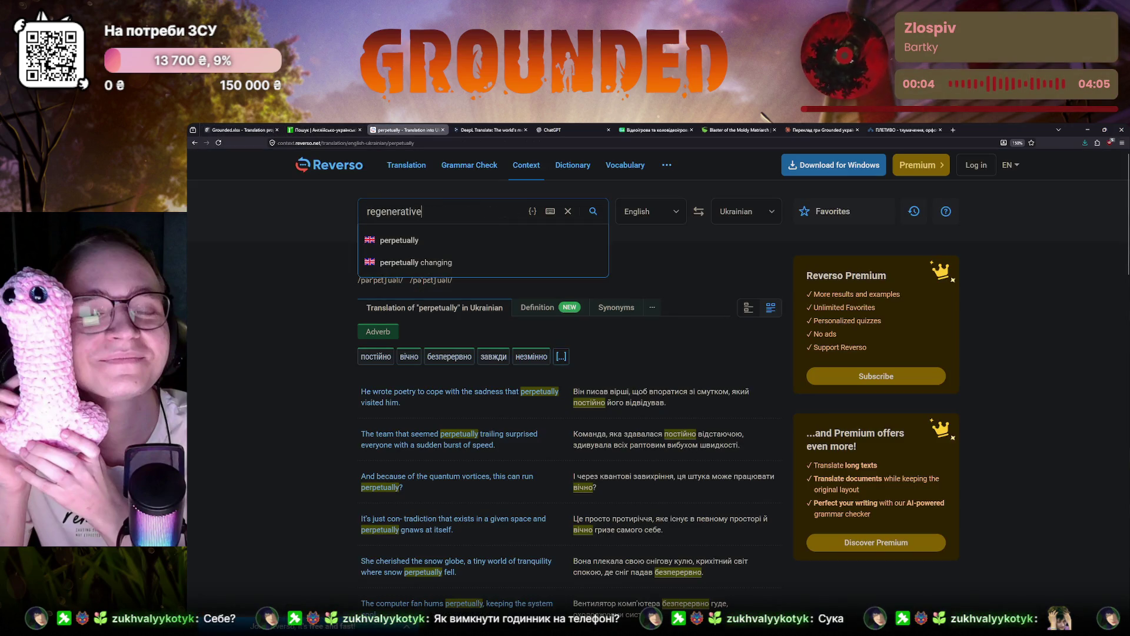
pyautogui.press('Return')
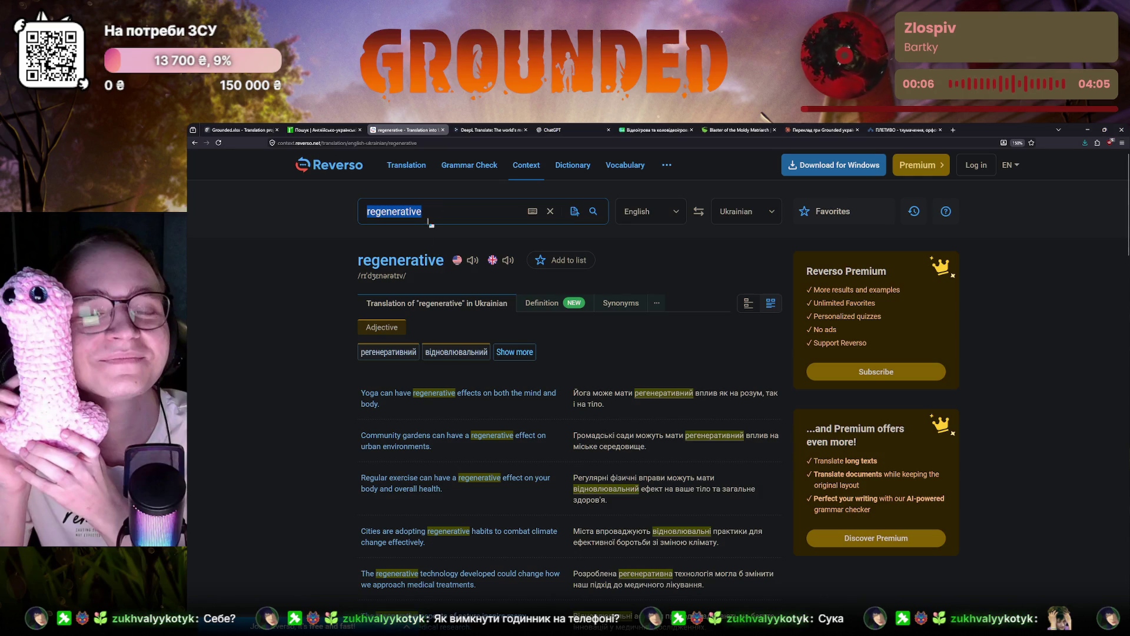
pyautogui.click(514, 352)
pyautogui.click(761, 294)
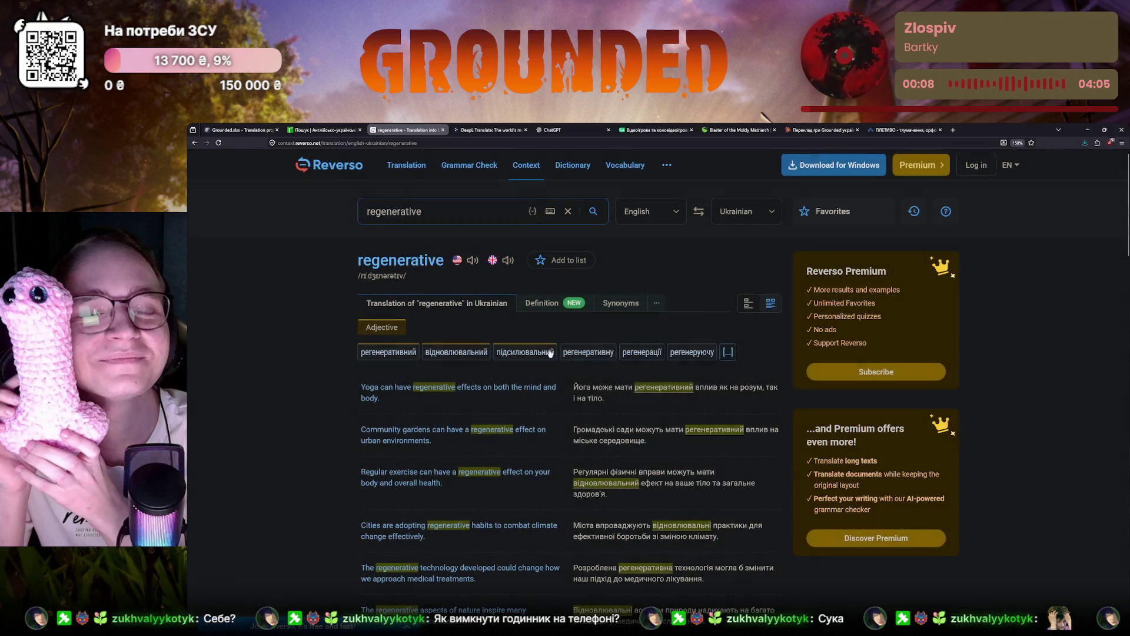
pyautogui.click(235, 129)
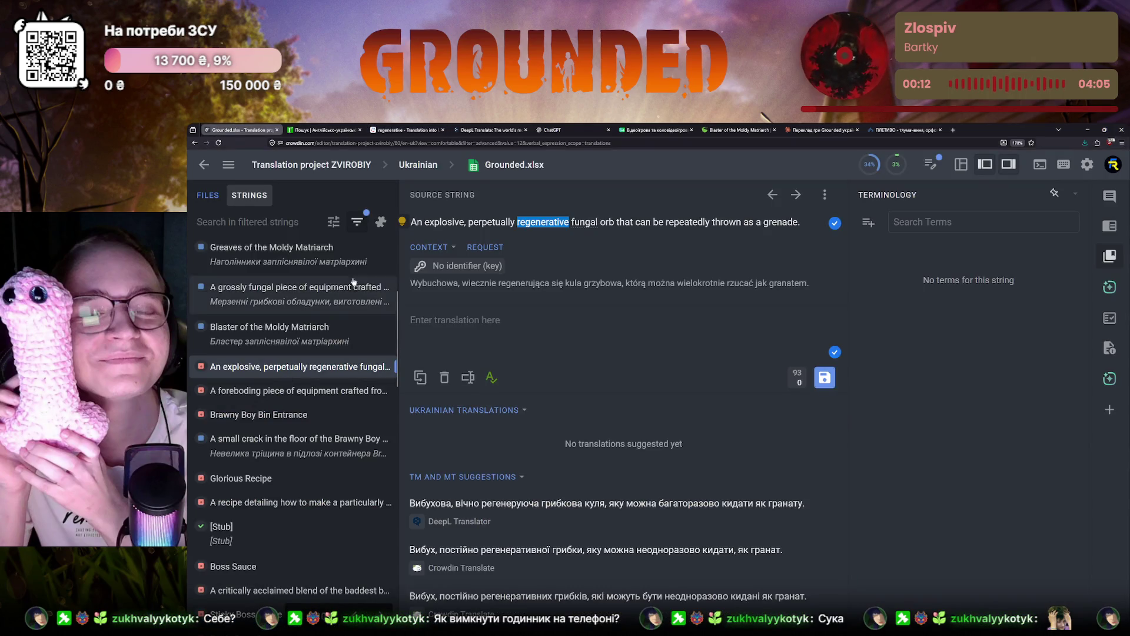
pyautogui.hotkey('ctrl', 'Tab')
pyautogui.hotkey('ctrl', 'Tab')
# Step: Look up 'orb' in Reverso (куля), check the Blaster of the Moldy Matriarch wiki entry, and return to the orb string
pyautogui.click(406, 212)
pyautogui.hotkey('ctrl', 'a')
pyautogui.write('orb')
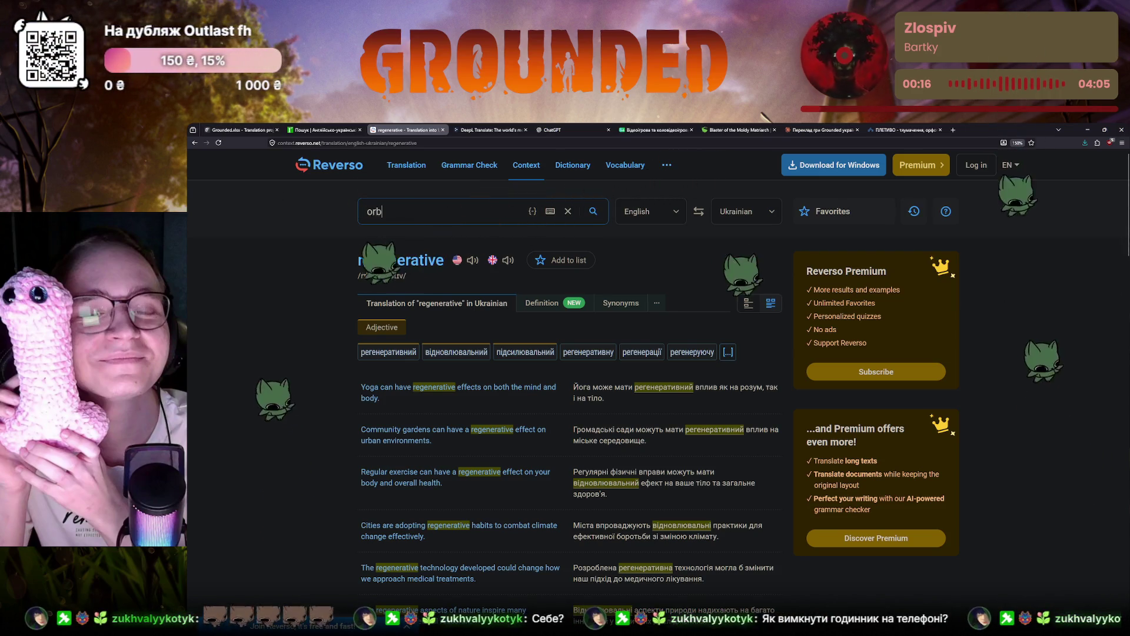
pyautogui.press('Return')
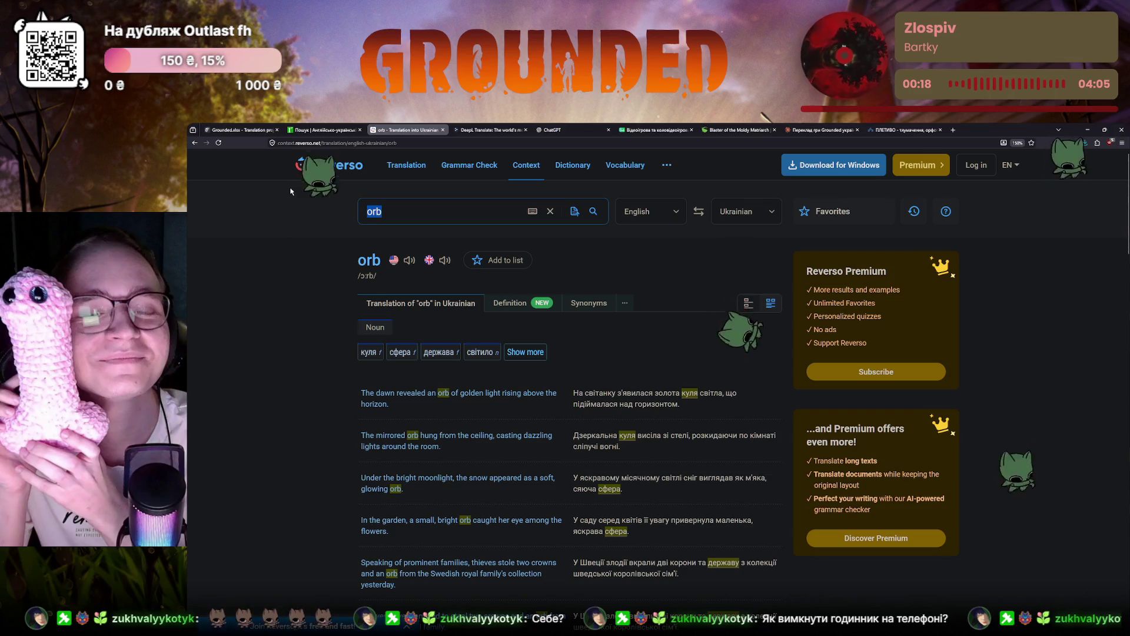
pyautogui.hotkey('ctrl', 'shift', 'Tab')
pyautogui.hotkey('ctrl', 'shift', 'Tab')
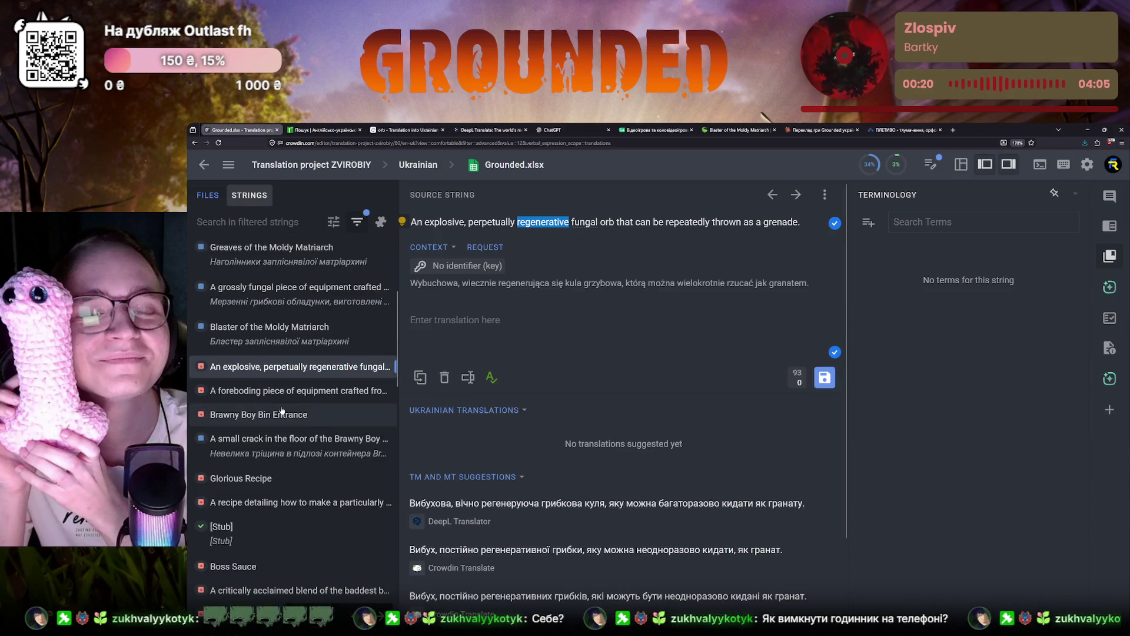
pyautogui.click(327, 131)
pyautogui.click(407, 129)
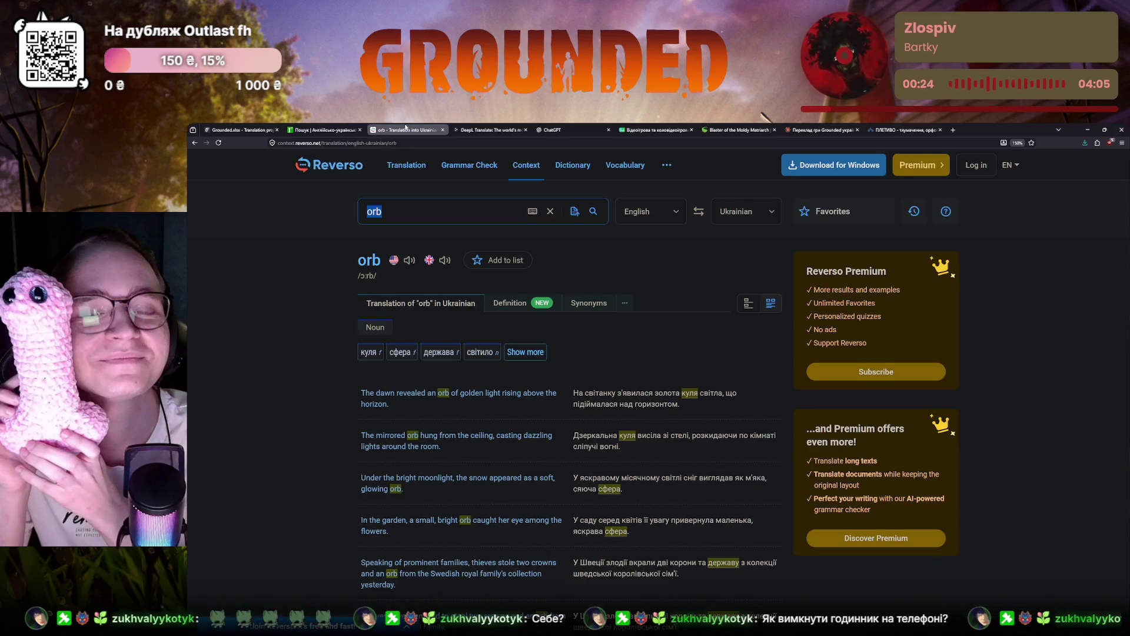
pyautogui.click(252, 130)
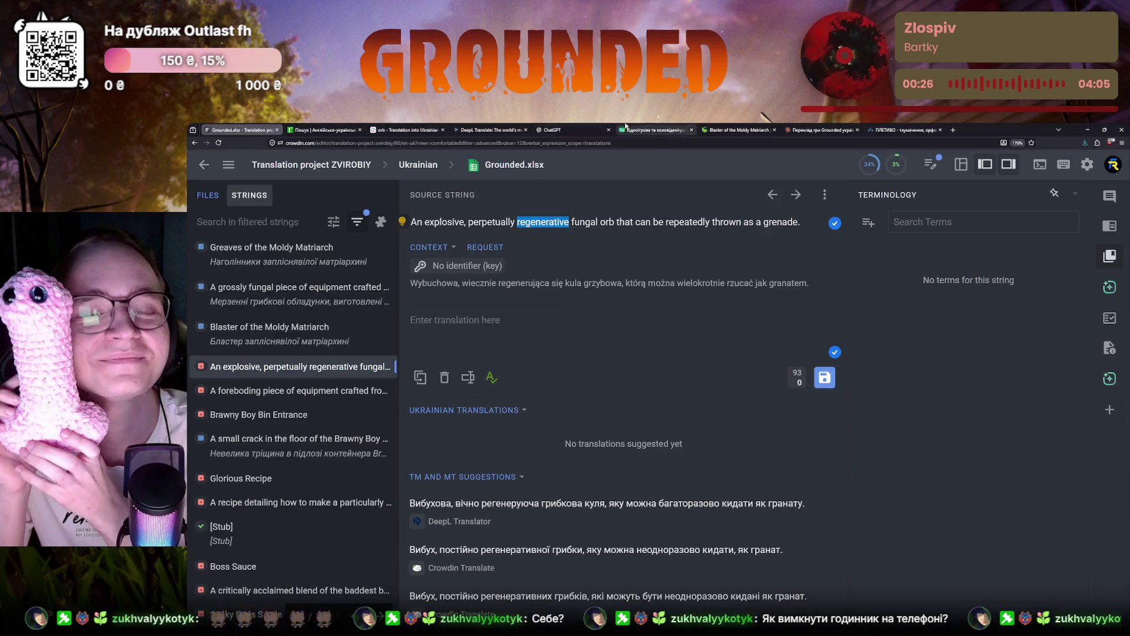
pyautogui.click(720, 130)
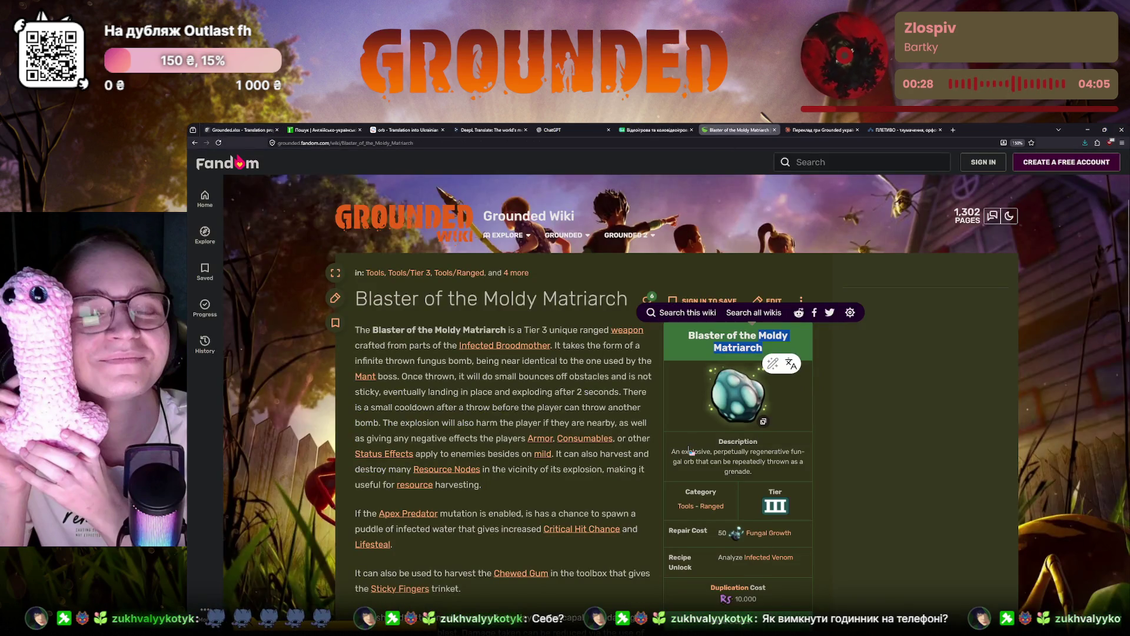
pyautogui.click(238, 130)
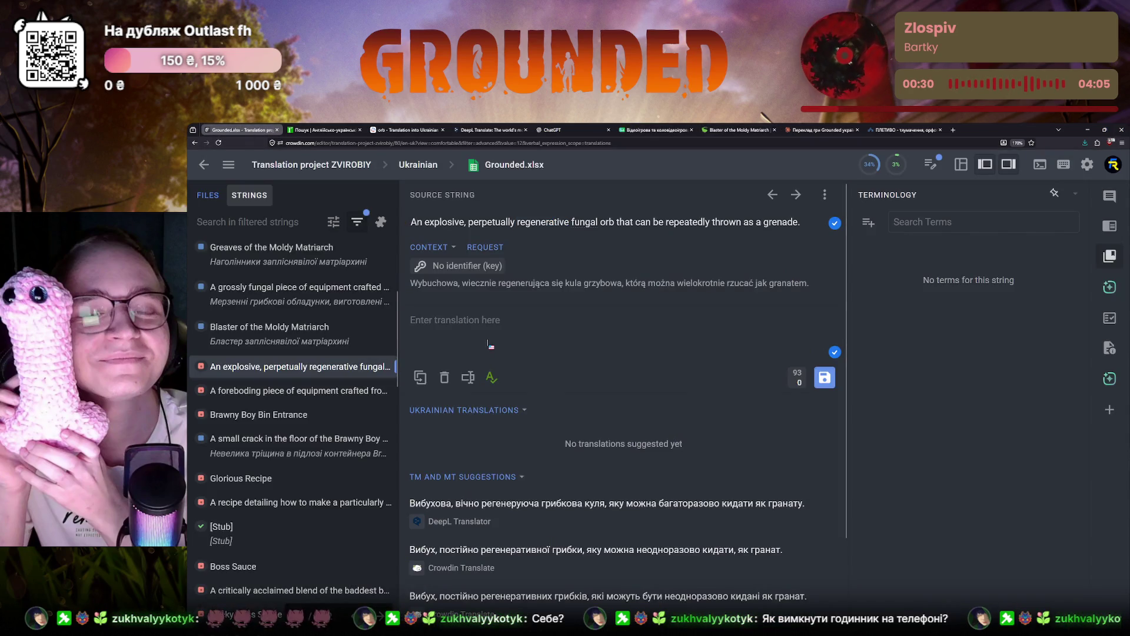
pyautogui.write('Вибухова, вічно відновлювальна грибкова')
pyautogui.moveTo(583, 222)
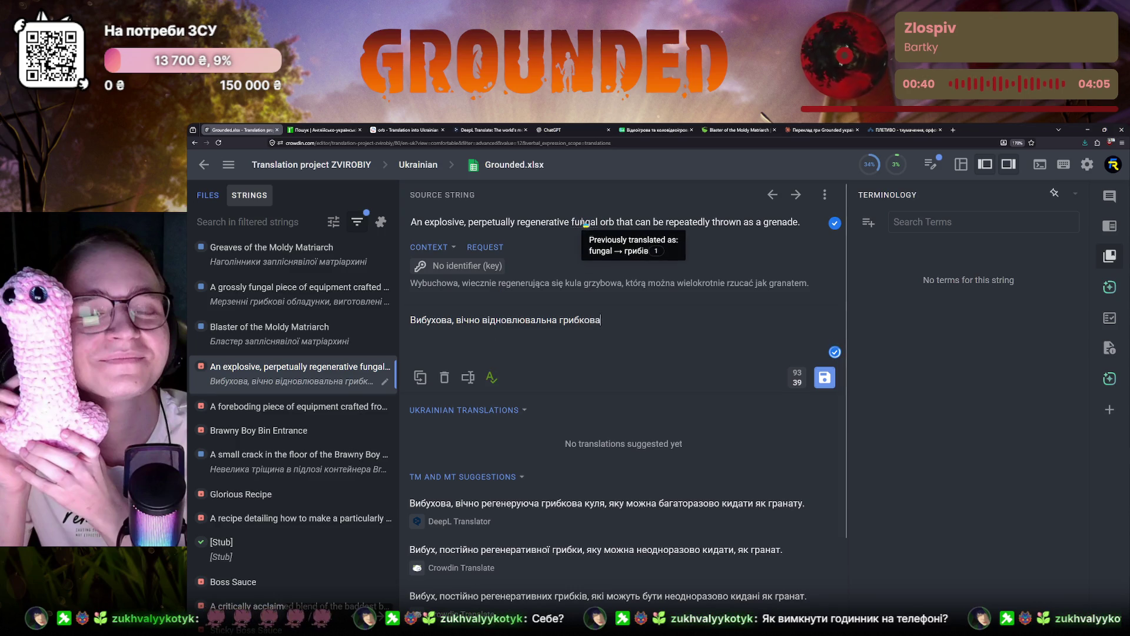
# Step: Search the project strings for earlier translations of 'fungal', then clear the search
pyautogui.moveTo(573, 222); pyautogui.dragTo(600, 222)
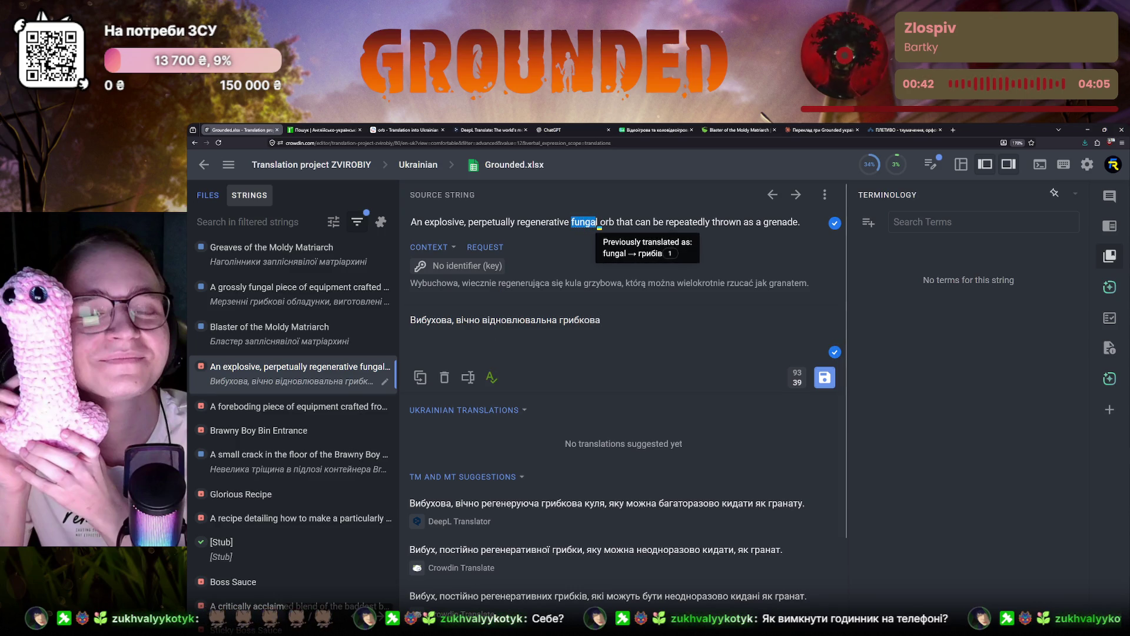
pyautogui.hotkey('ctrl', 'c')
pyautogui.click(235, 222)
pyautogui.hotkey('ctrl', 'v')
pyautogui.press('Return')
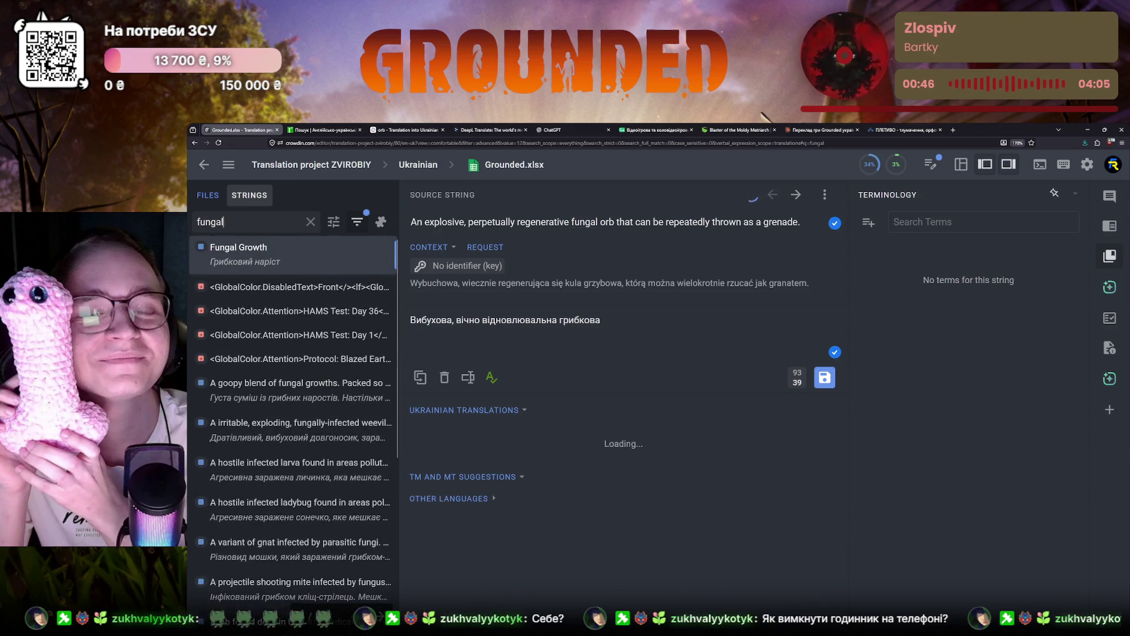
pyautogui.click(311, 222)
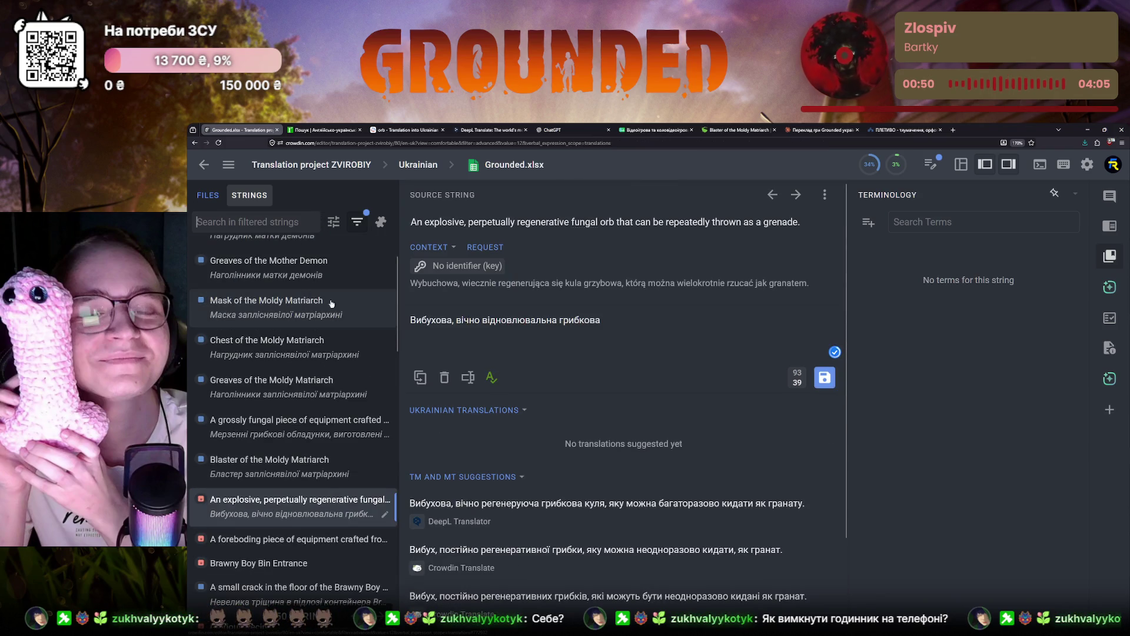
# Step: Resume the orb translation draft, then consult the terminology spreadsheet and the Blaster of the Moldy Matriarch wiki page
pyautogui.click(633, 329)
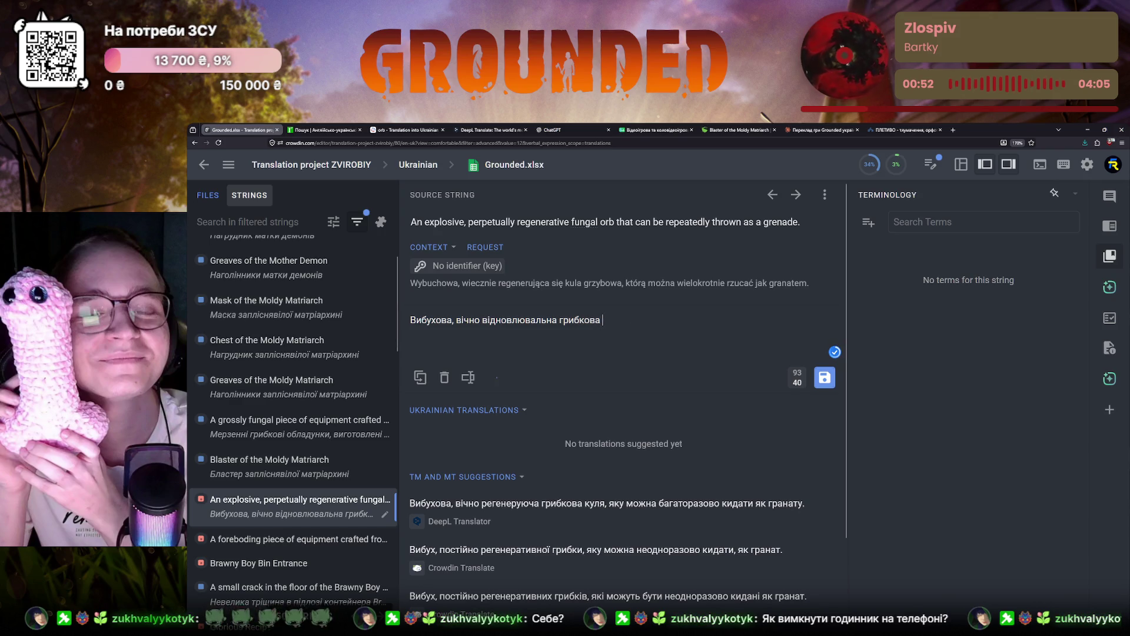
pyautogui.click(662, 130)
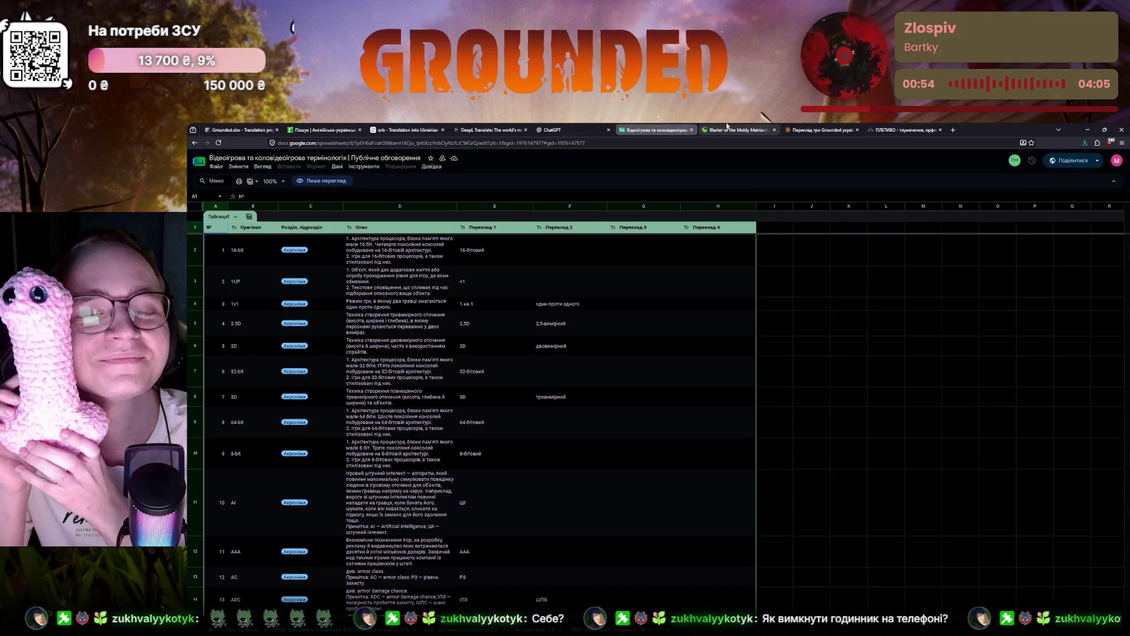
pyautogui.click(737, 129)
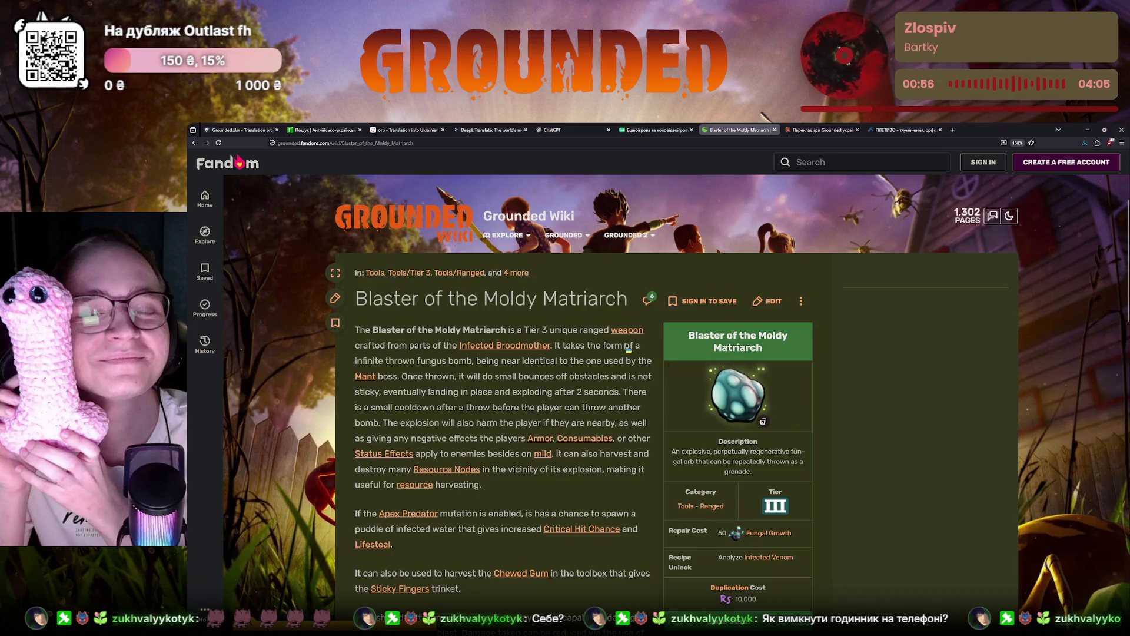
# Step: Continue the orb translation with 'куля', double-checking the Reverso renderings of 'orb'
pyautogui.click(234, 129)
pyautogui.write('кова куо')
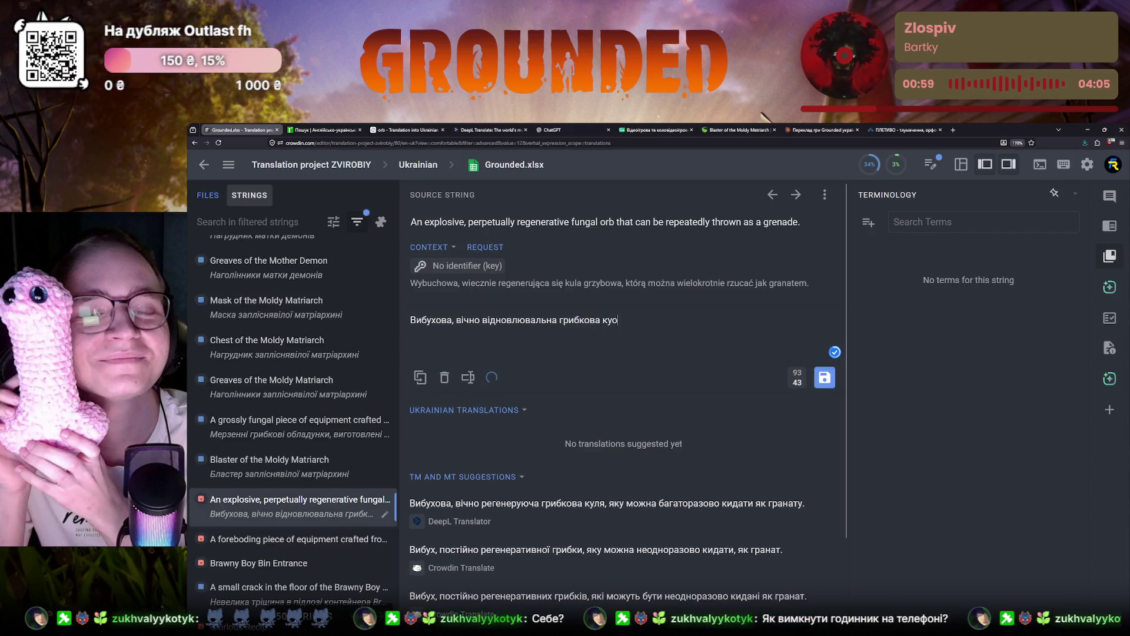
pyautogui.press('BackSpace')
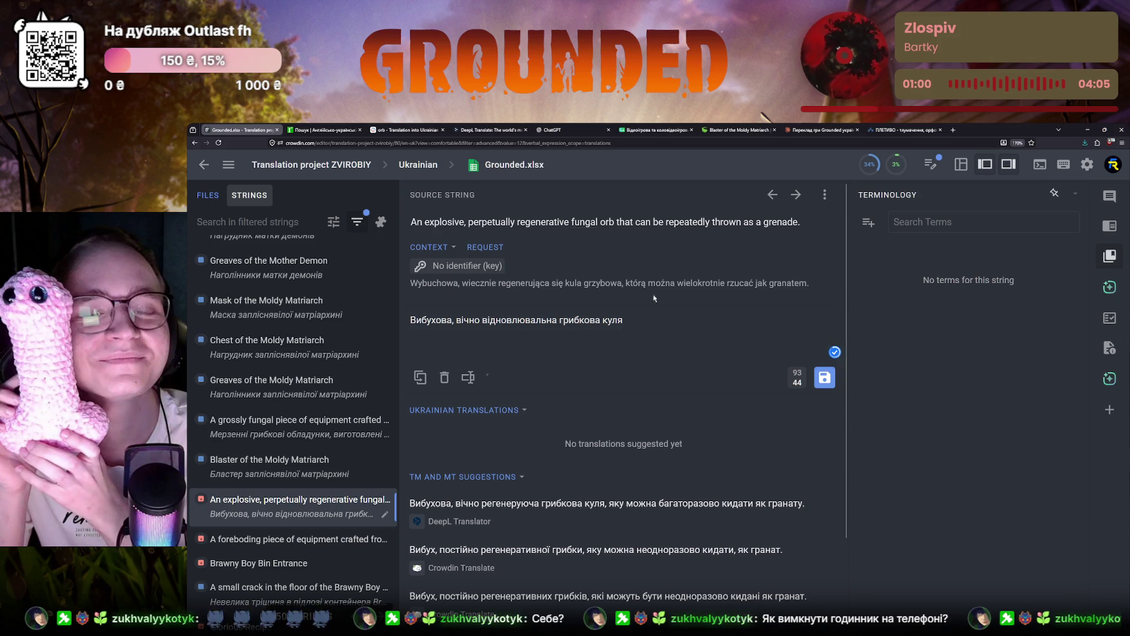
pyautogui.click(405, 129)
pyautogui.click(223, 129)
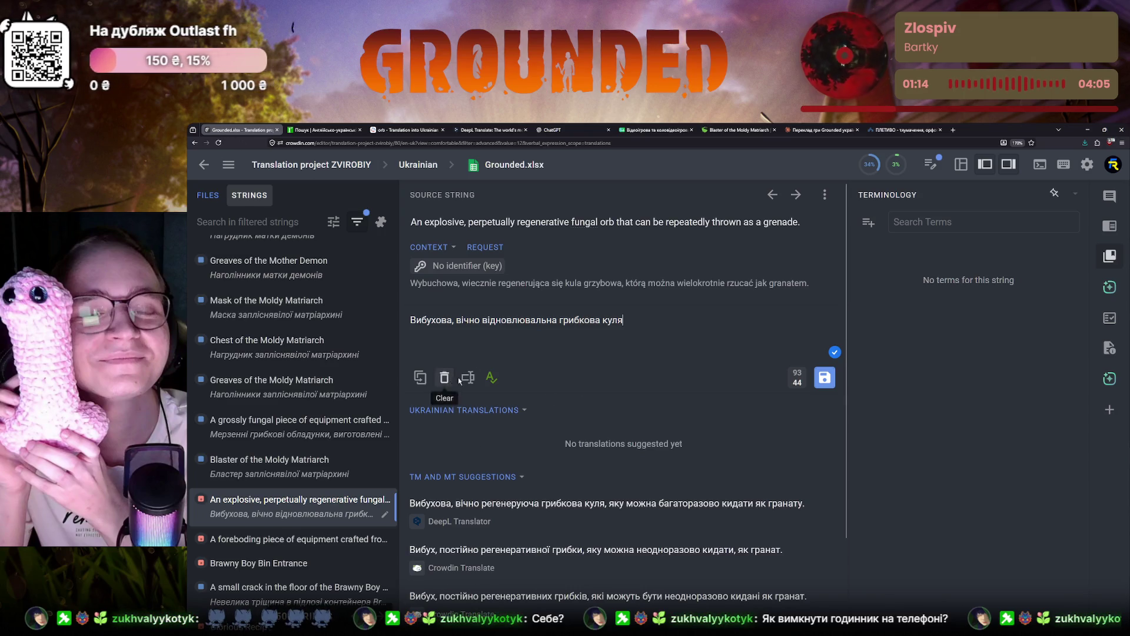
# Step: Append the DeepL ending «яку можна багаторазово кидати як гранату» and select the whole translation for review in Claude
pyautogui.moveTo(608, 510)
pyautogui.moveTo(608, 504); pyautogui.dragTo(805, 504)
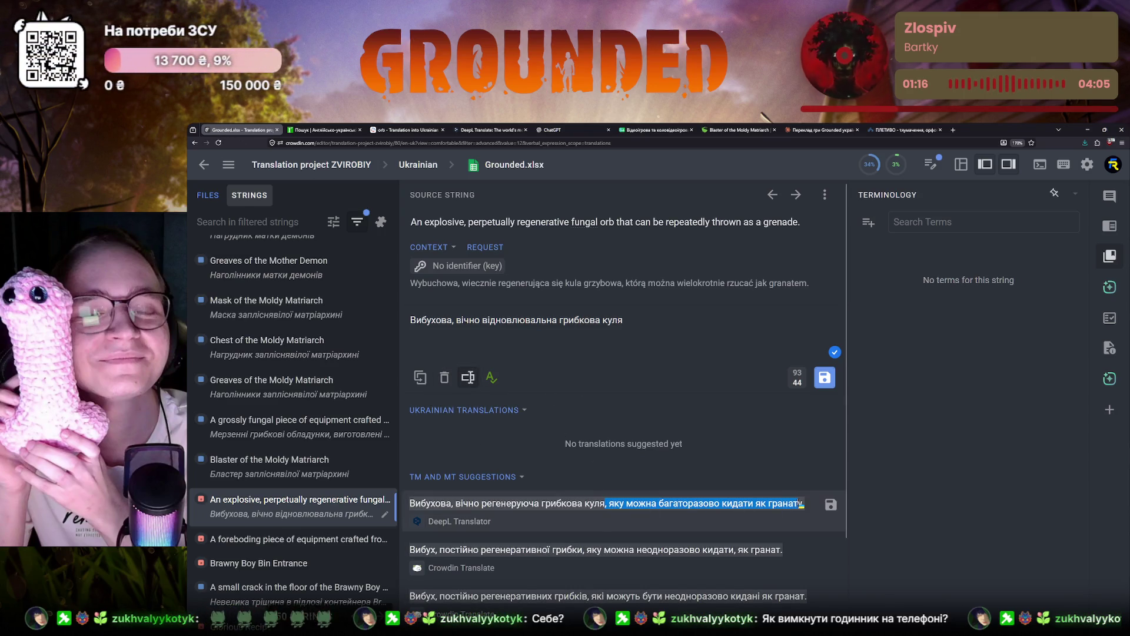
pyautogui.click(648, 320)
pyautogui.hotkey('ctrl', 'v')
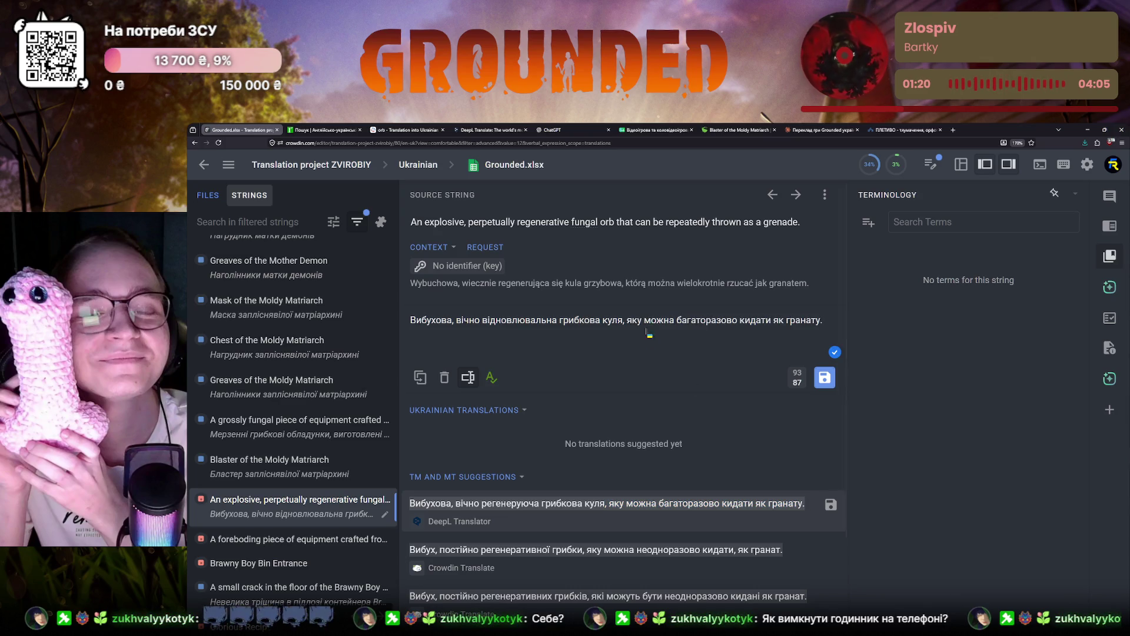
pyautogui.moveTo(411, 320); pyautogui.dragTo(483, 320)
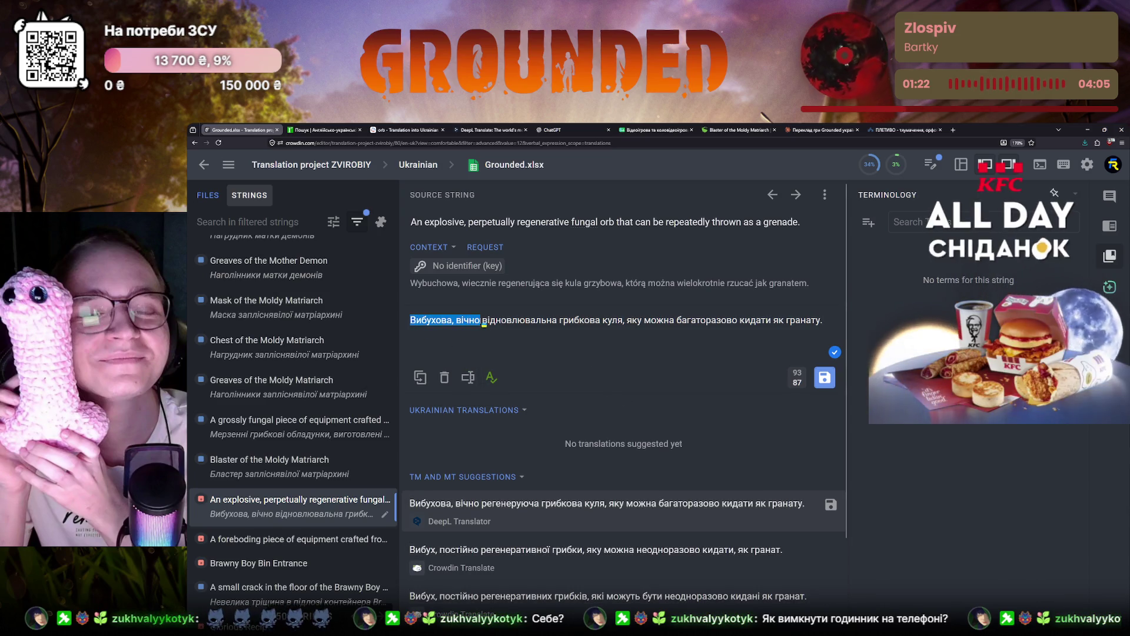
pyautogui.click(414, 323)
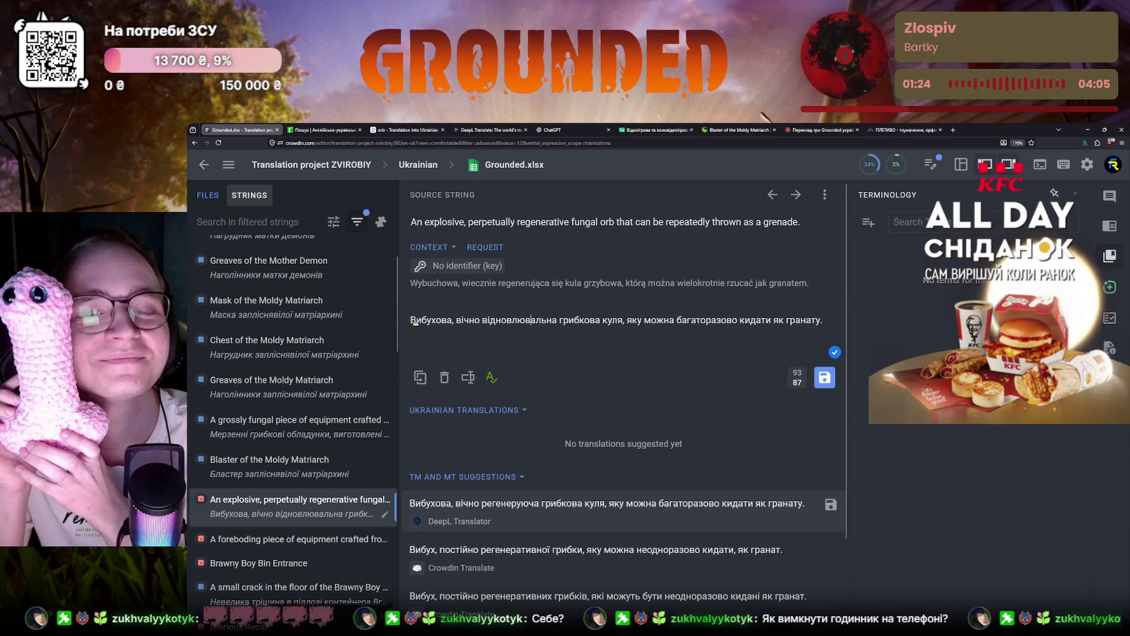
pyautogui.moveTo(414, 320); pyautogui.dragTo(821, 320)
pyautogui.click(821, 129)
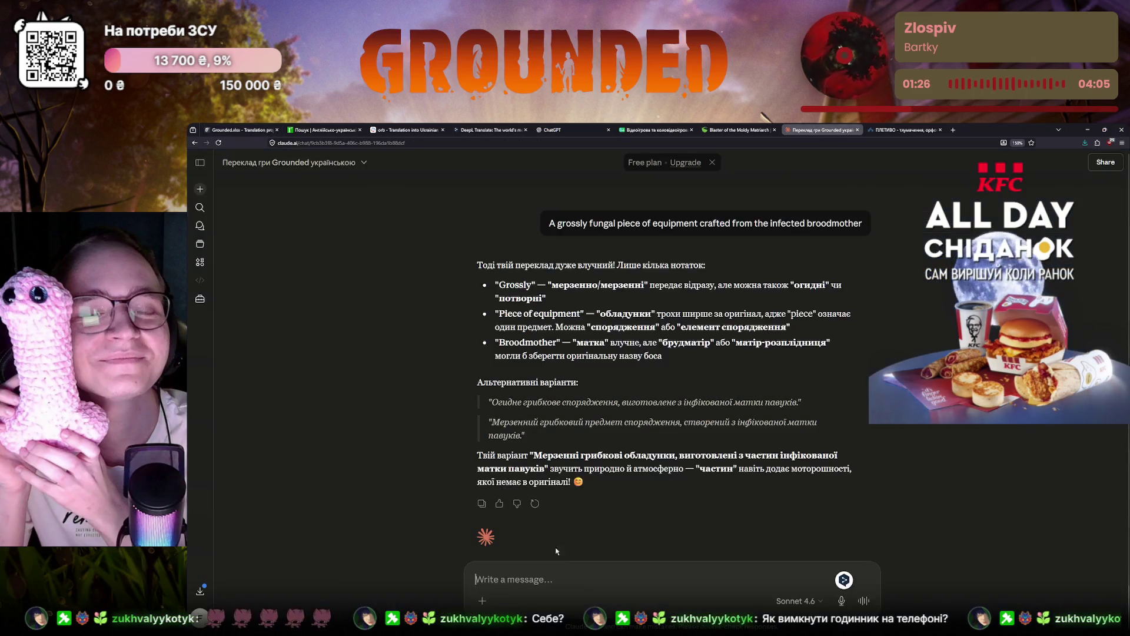
# Step: Send the Ukrainian orb translation to Claude for review and copy the English source sentence from Crowdin
pyautogui.hotkey('ctrl', 'v')
pyautogui.press('Return')
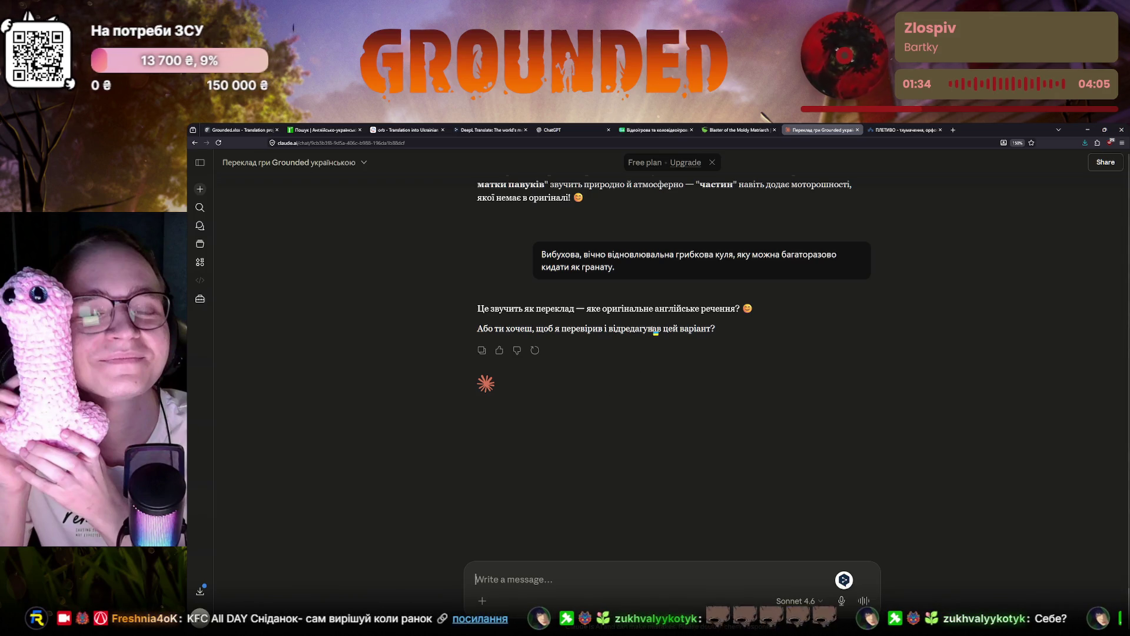
pyautogui.hotkey('ctrl', '1')
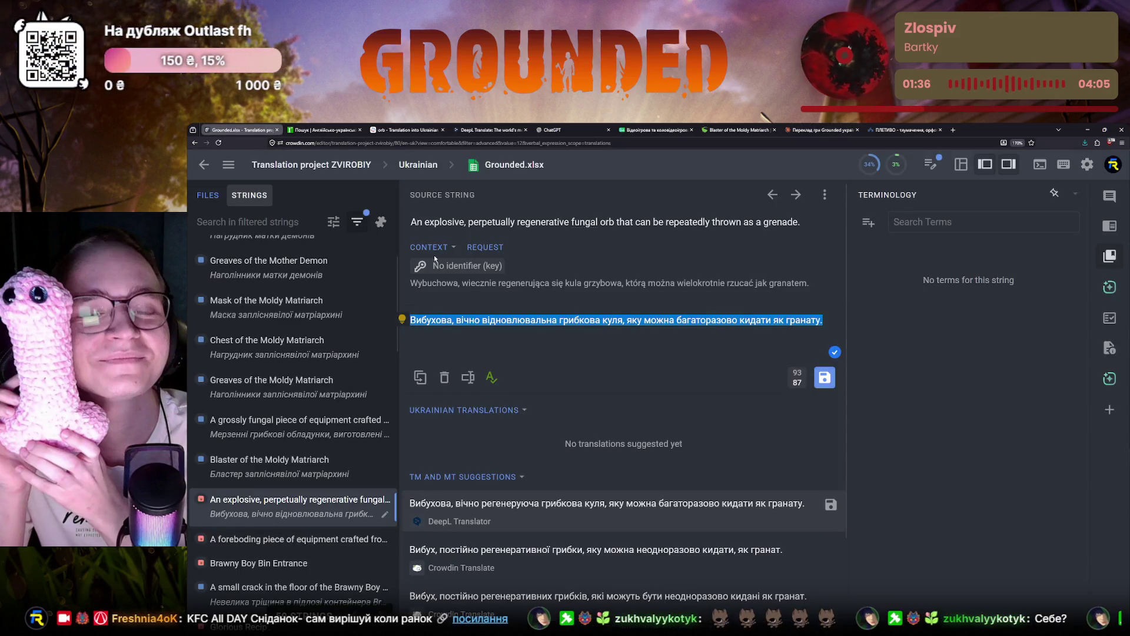
pyautogui.moveTo(411, 222); pyautogui.dragTo(801, 221)
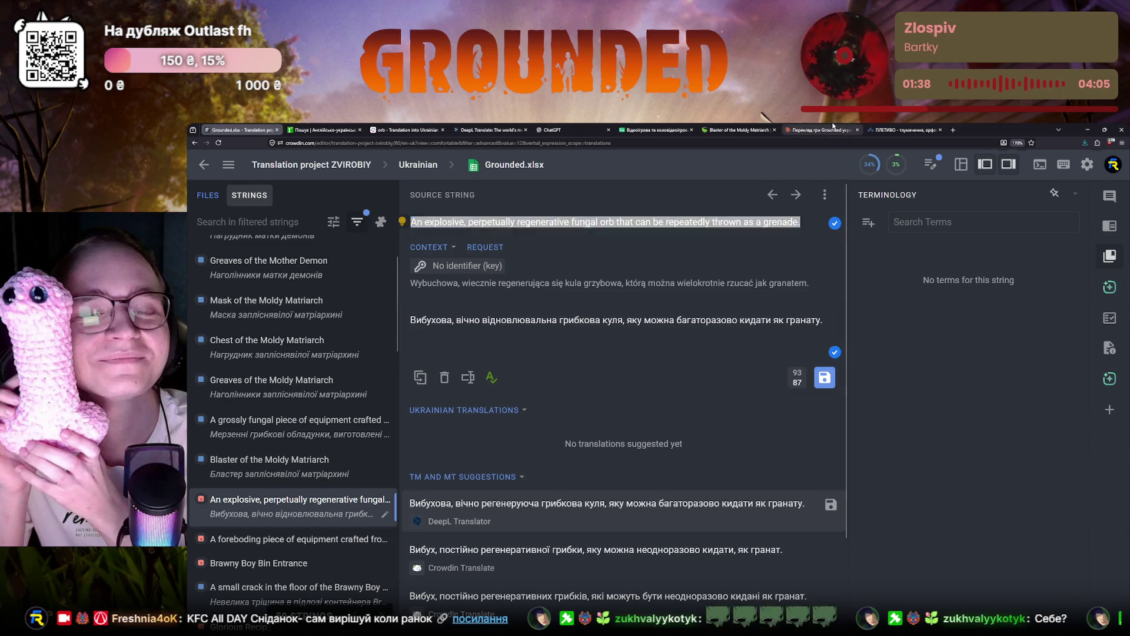
# Step: Send the English original to Claude and highlight 'perpetually regenerative' in its feedback
pyautogui.click(833, 129)
pyautogui.write('An explosive, perpetually regenerative fungal orb that can be repeatedly thrown as a grenade.')
pyautogui.press('Return')
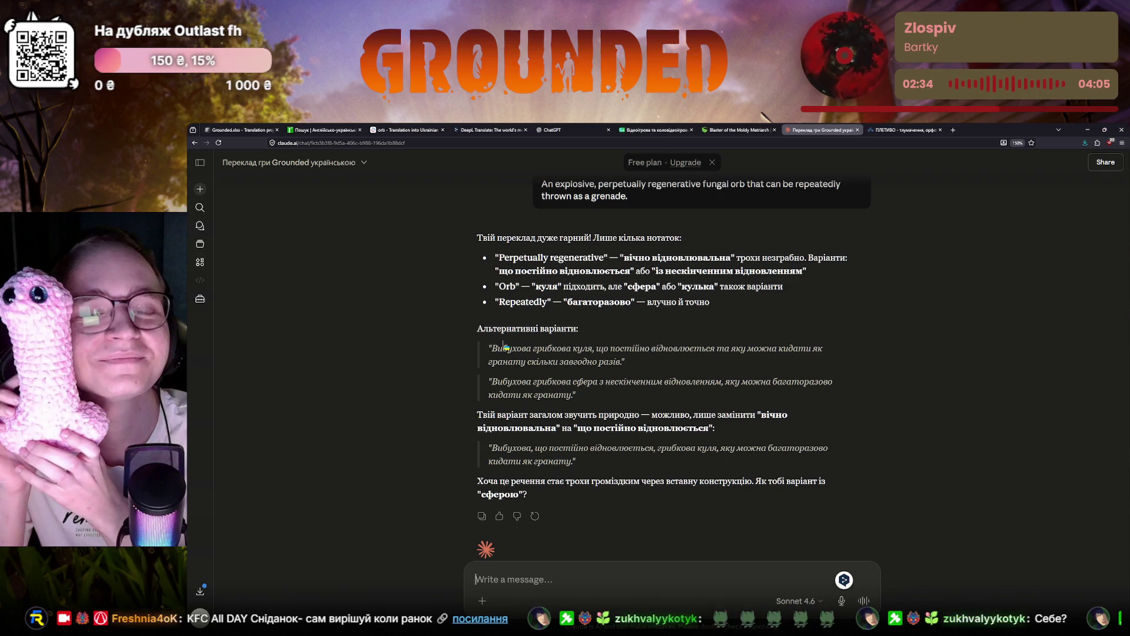
pyautogui.scroll(1, 547, 362)
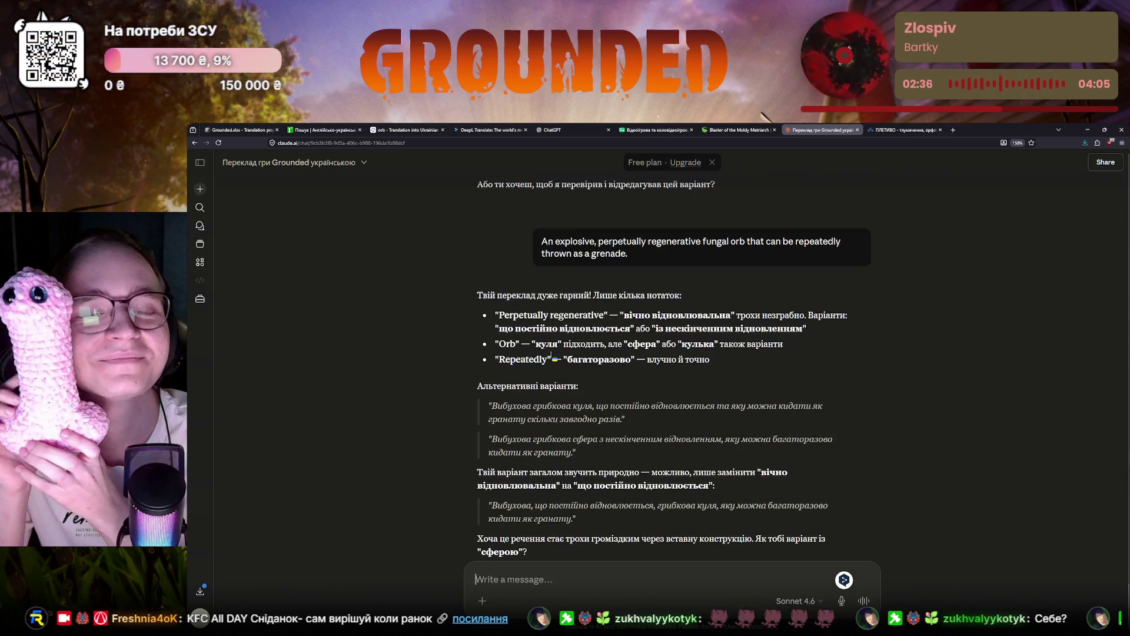
pyautogui.moveTo(600, 242); pyautogui.dragTo(702, 246)
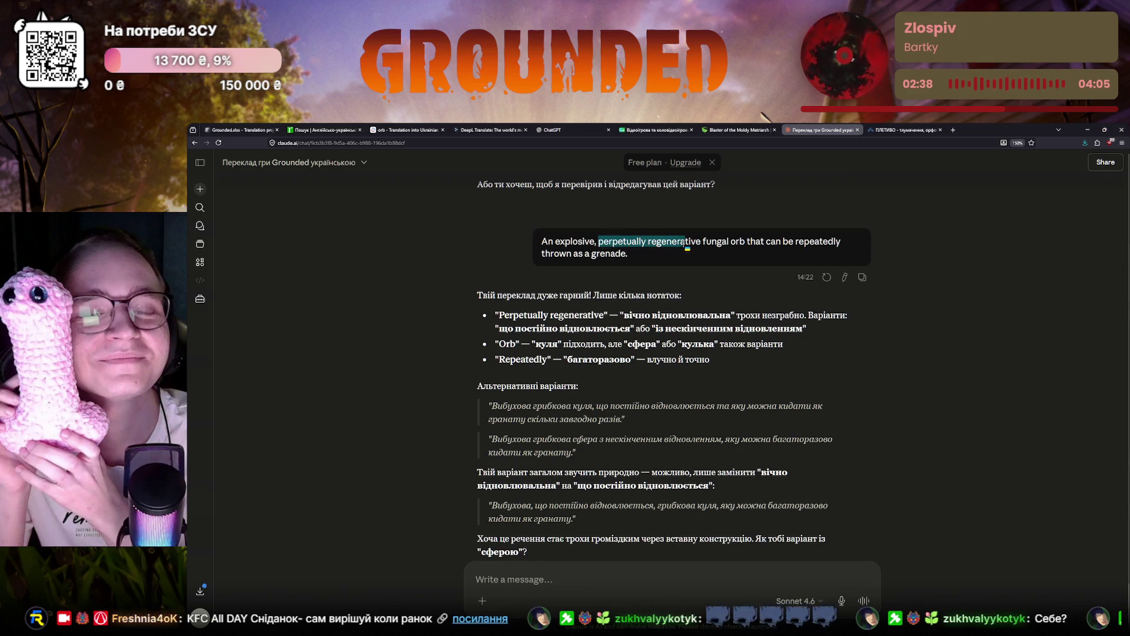
pyautogui.scroll(-2, 618, 414)
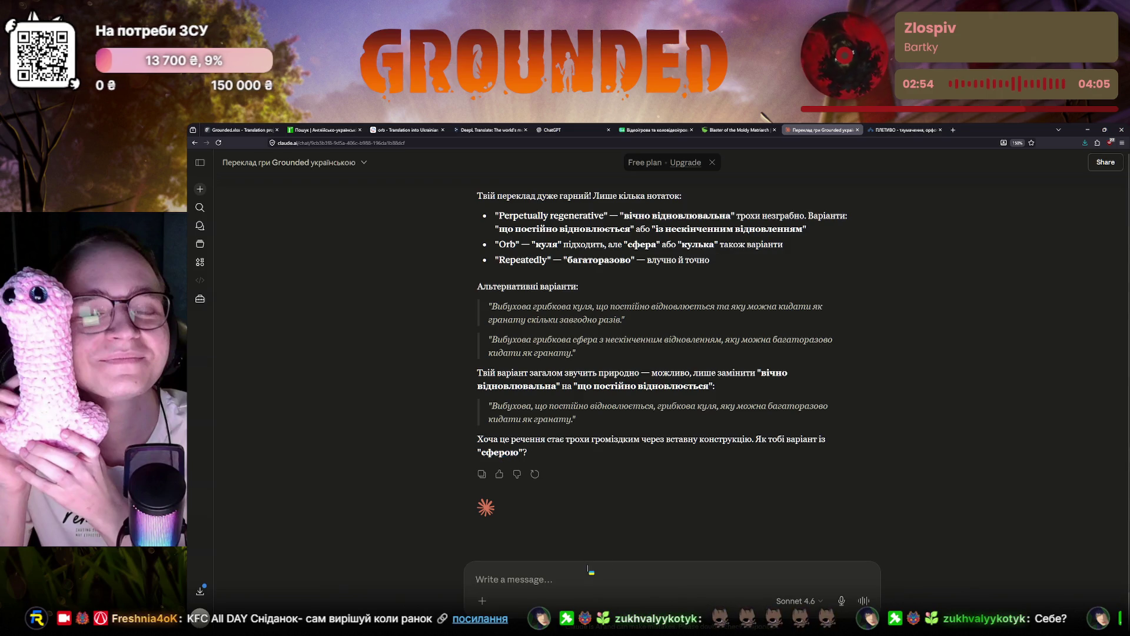
pyautogui.write('Мене')
# Step: Ask Claude to edit my own variant of the translation
pyautogui.press('BackSpace')
pyautogui.write('і треба відредагува')
pyautogui.press('BackSpace')
pyautogui.write('атий м')
pyautogui.press('BackSpace')
pyautogui.press('BackSpace')
pyautogui.write('мій варіант')
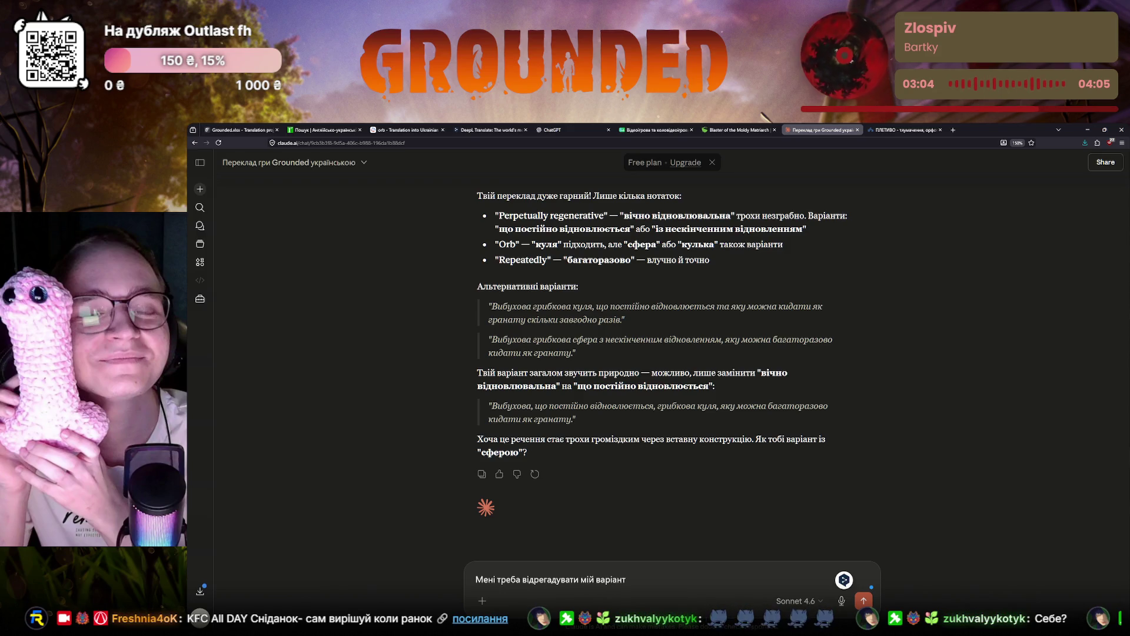
pyautogui.press('Return')
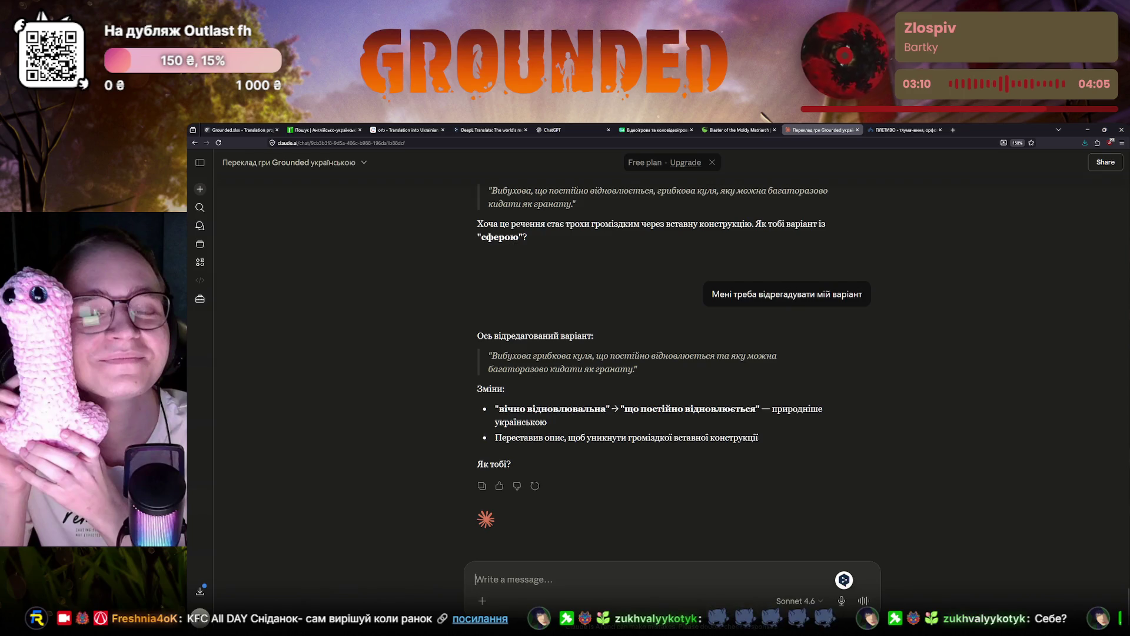
pyautogui.write('або треба')
# Step: Ask Claude to fully rephrase 'perpetually regenerative', getting options with «невичерпна» recommended
pyautogui.press('BackSpace')
pyautogui.press('BackSpace')
pyautogui.press('BackSpace')
pyautogui.write('ба по')
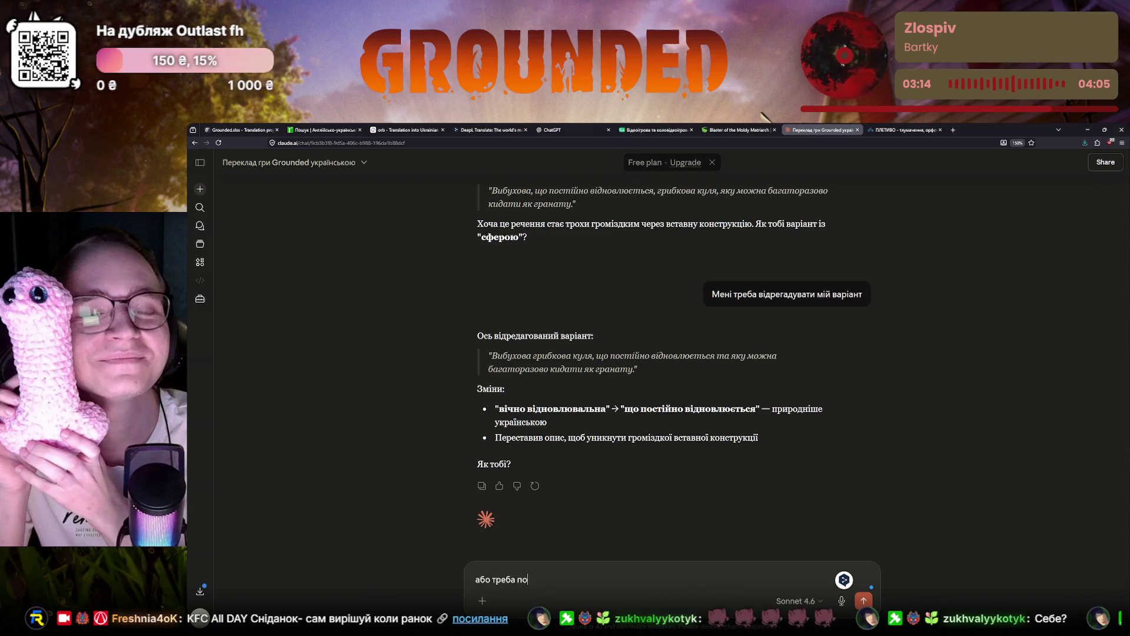
pyautogui.write('вністю перефразувати "perpetually regenerative"')
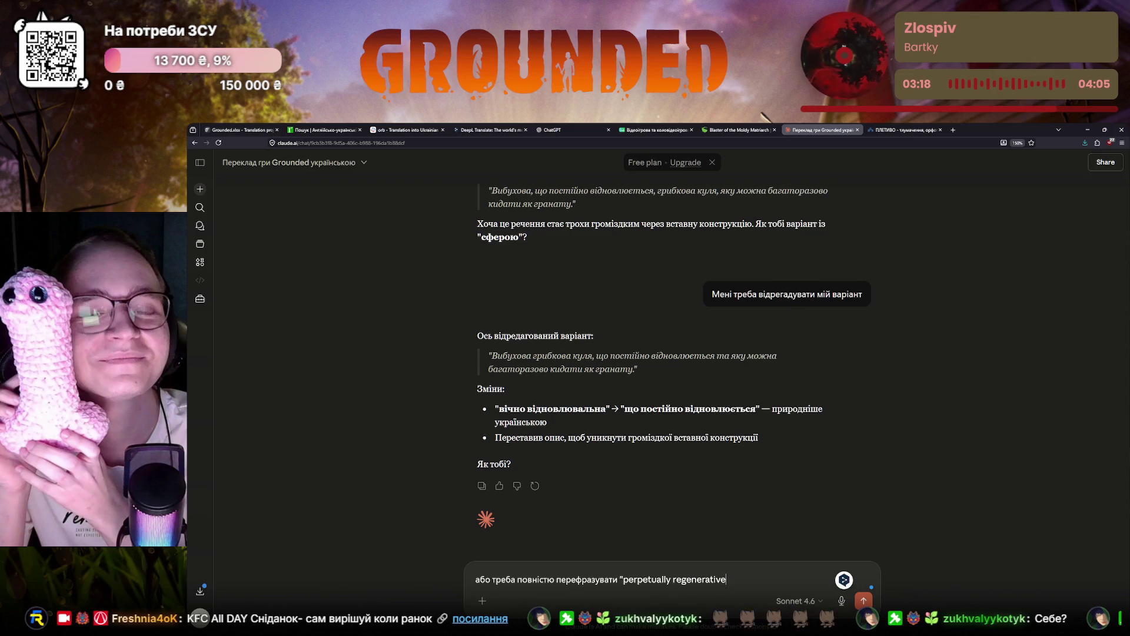
pyautogui.press('Return')
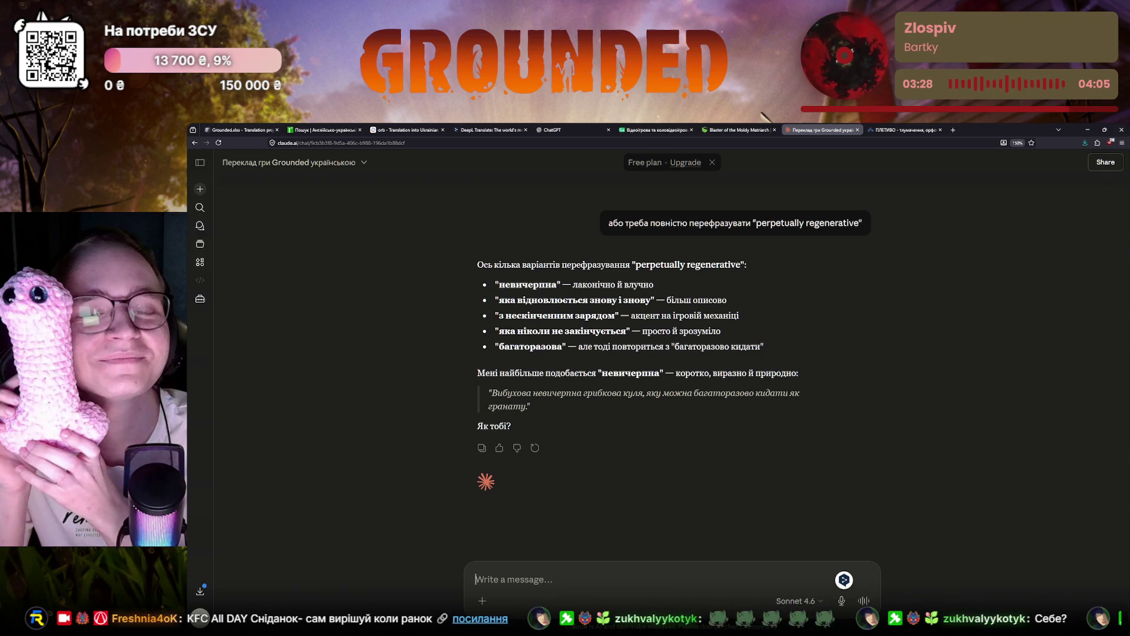
# Step: Replace «вічно відновлювальна» with «невичерпна» in the Crowdin orb translation
pyautogui.click(236, 131)
pyautogui.click(466, 323)
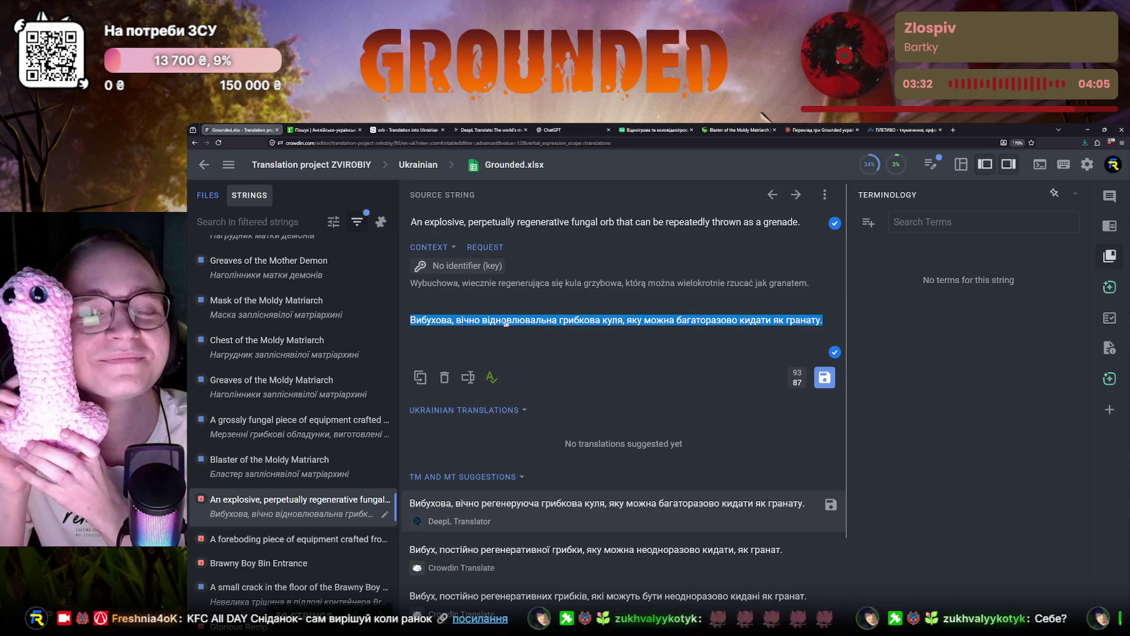
pyautogui.hotkey('ctrl', 'shift', 'Right')
pyautogui.hotkey('ctrl', 'shift', 'Right')
pyautogui.click(456, 323)
pyautogui.hotkey('ctrl', 'shift', 'Right')
pyautogui.hotkey('ctrl', 'shift', 'Right')
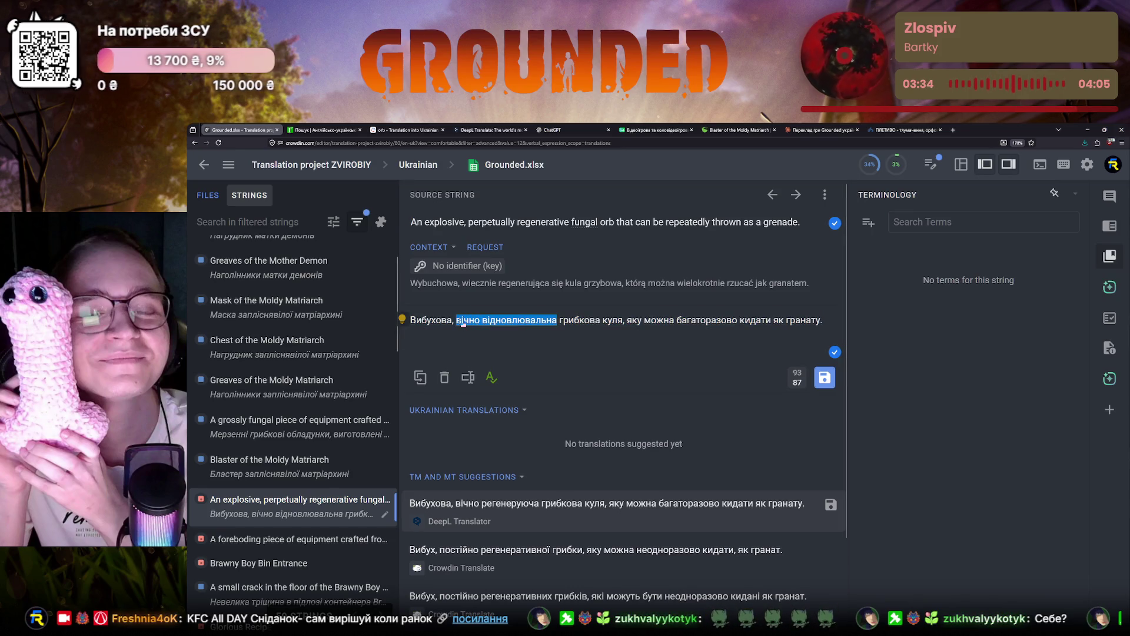
pyautogui.write('невичер')
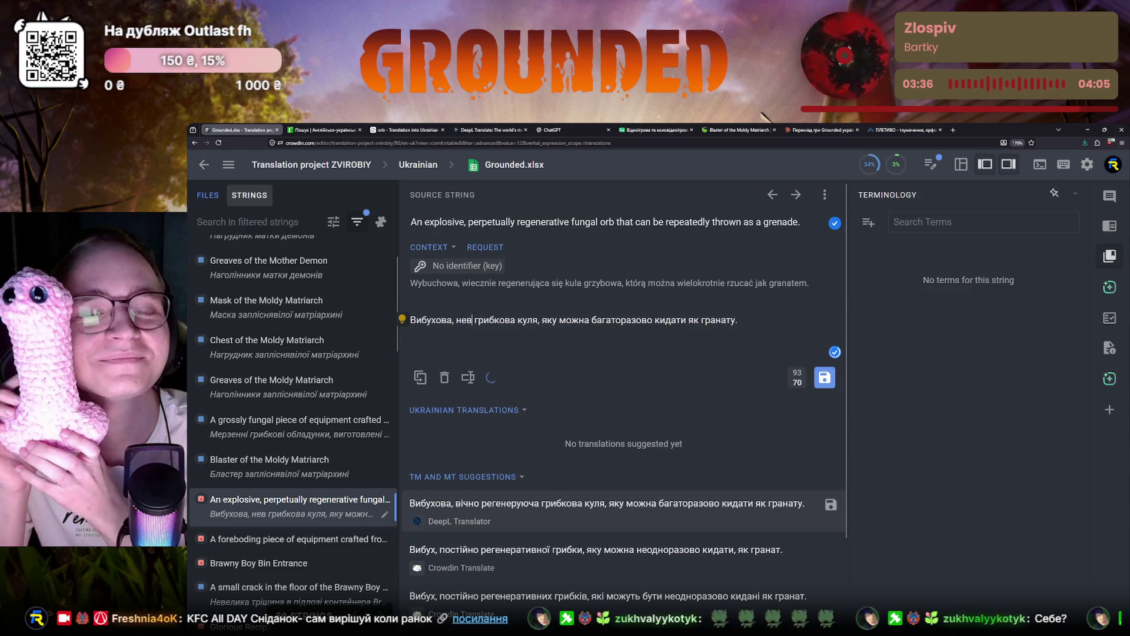
pyautogui.write('пна')
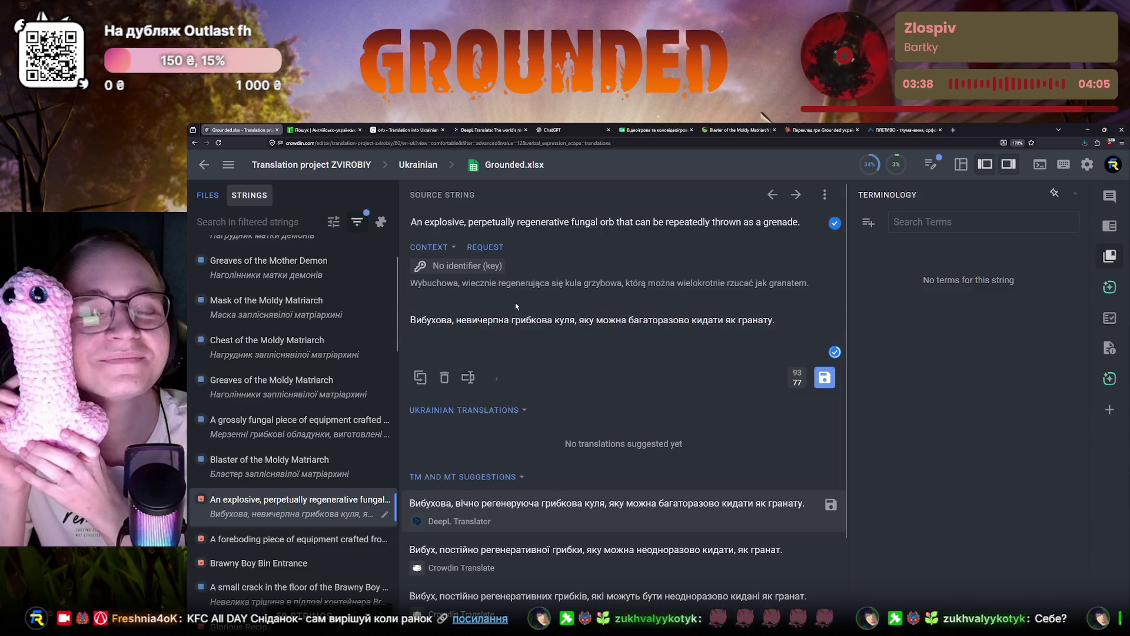
pyautogui.click(551, 323)
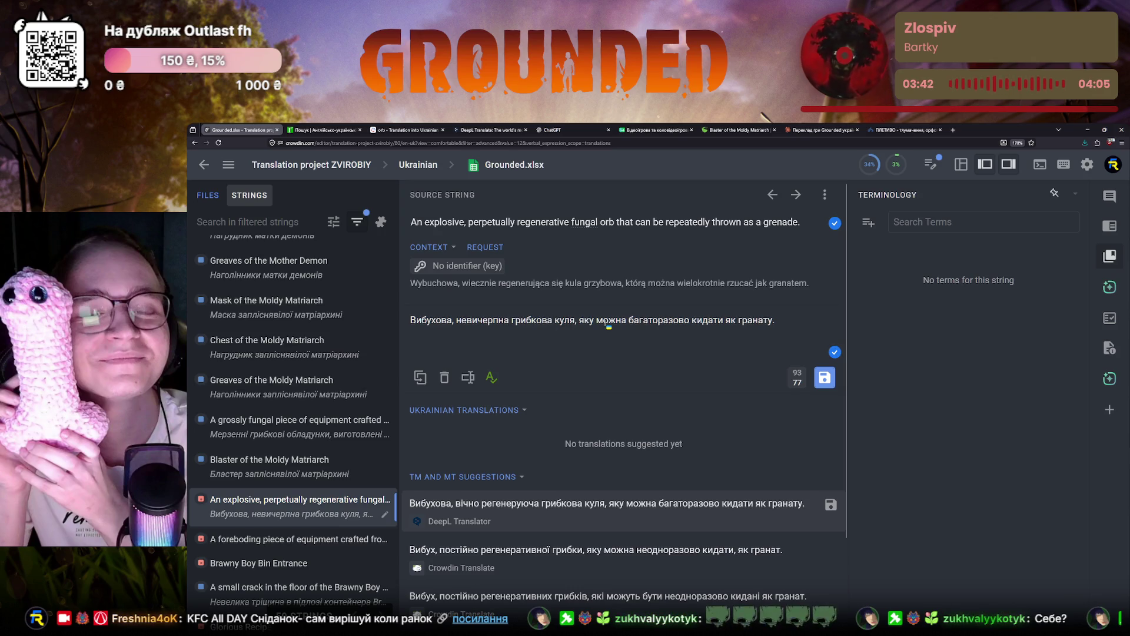
pyautogui.click(789, 319)
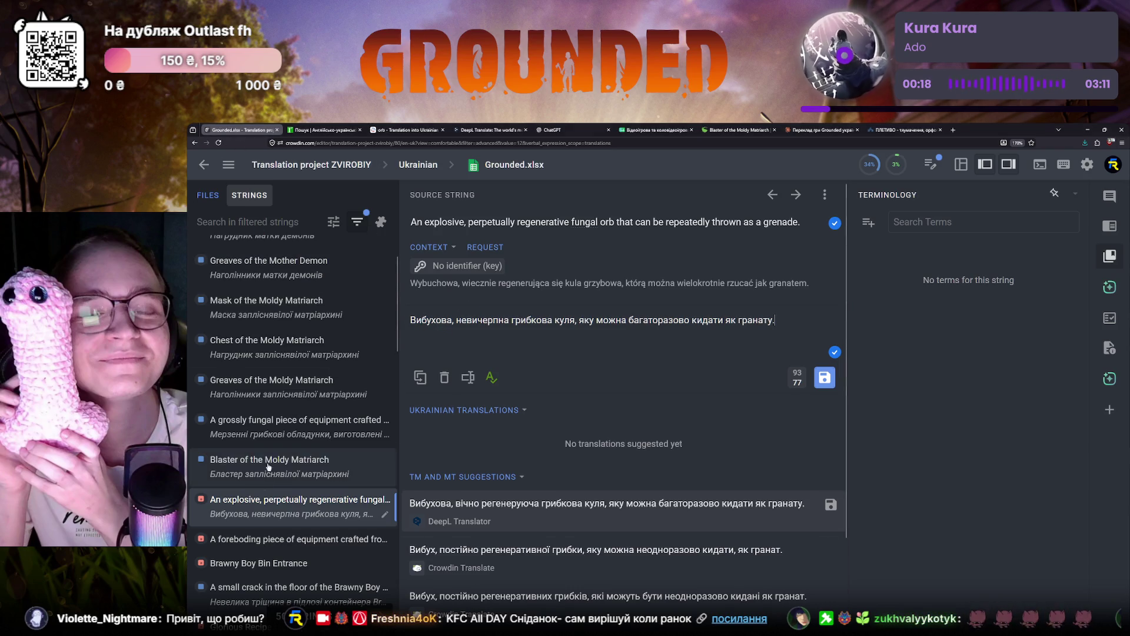
pyautogui.scroll(-5, 274, 514)
pyautogui.scroll(-5, 275, 515)
pyautogui.scroll(-5, 275, 514)
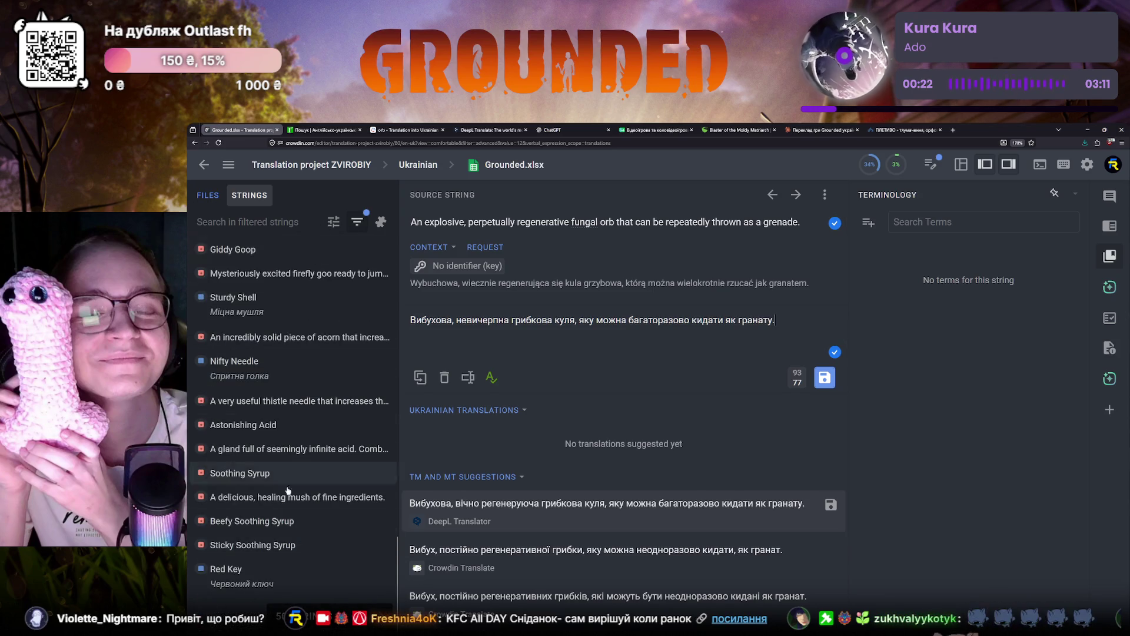
pyautogui.click(252, 222)
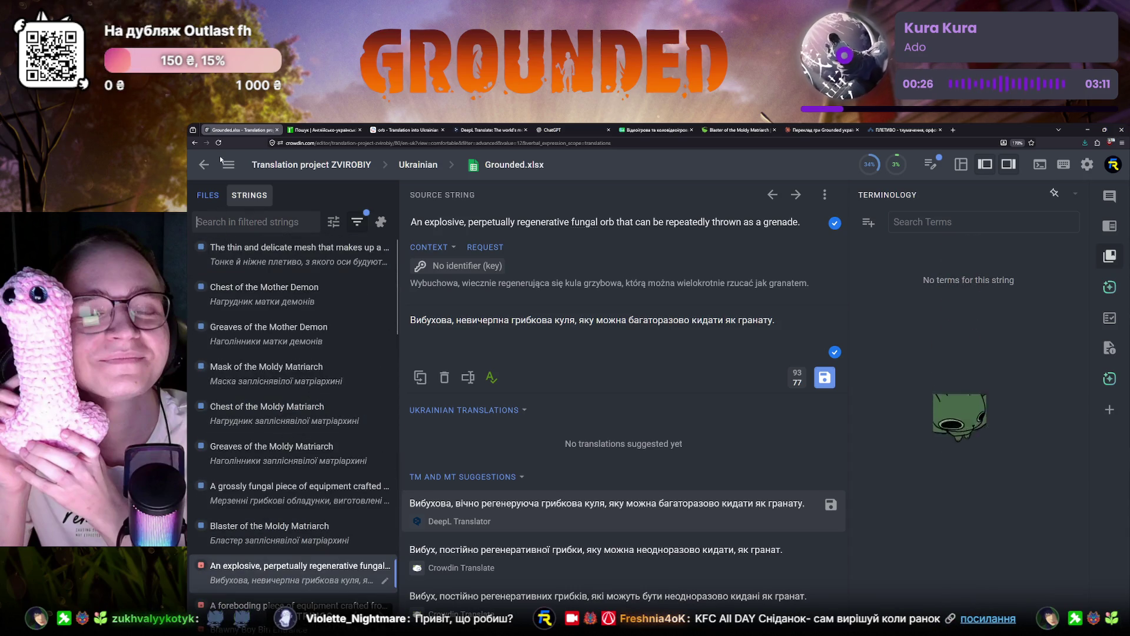
pyautogui.scroll(-5, 234, 256)
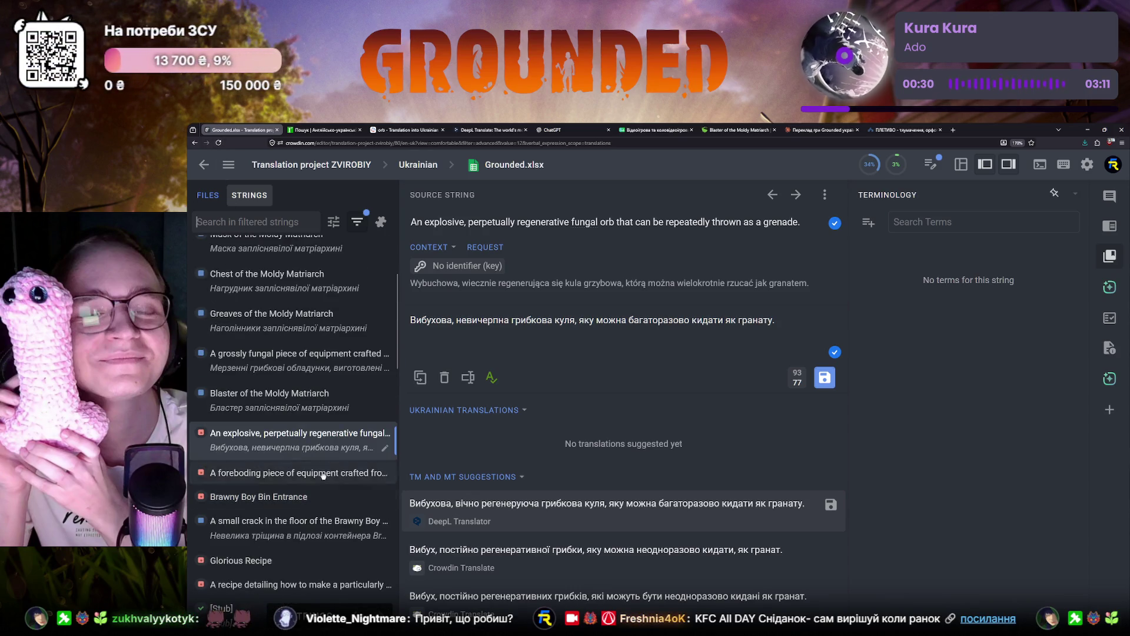
pyautogui.click(266, 222)
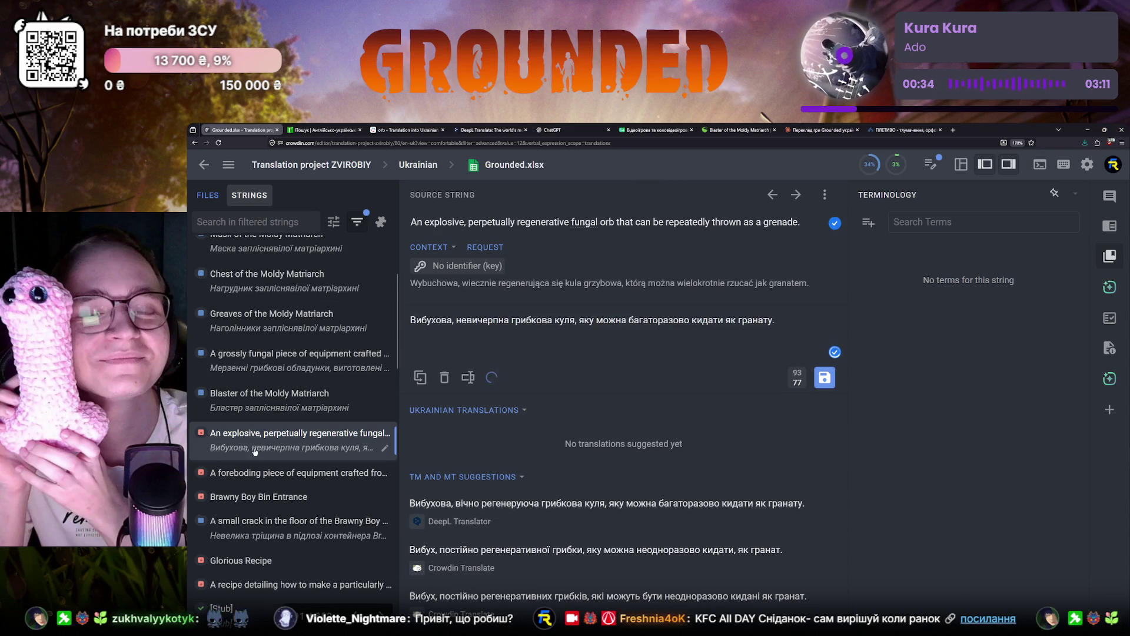
pyautogui.scroll(-5, 257, 470)
pyautogui.scroll(-5, 257, 469)
pyautogui.scroll(-5, 257, 469)
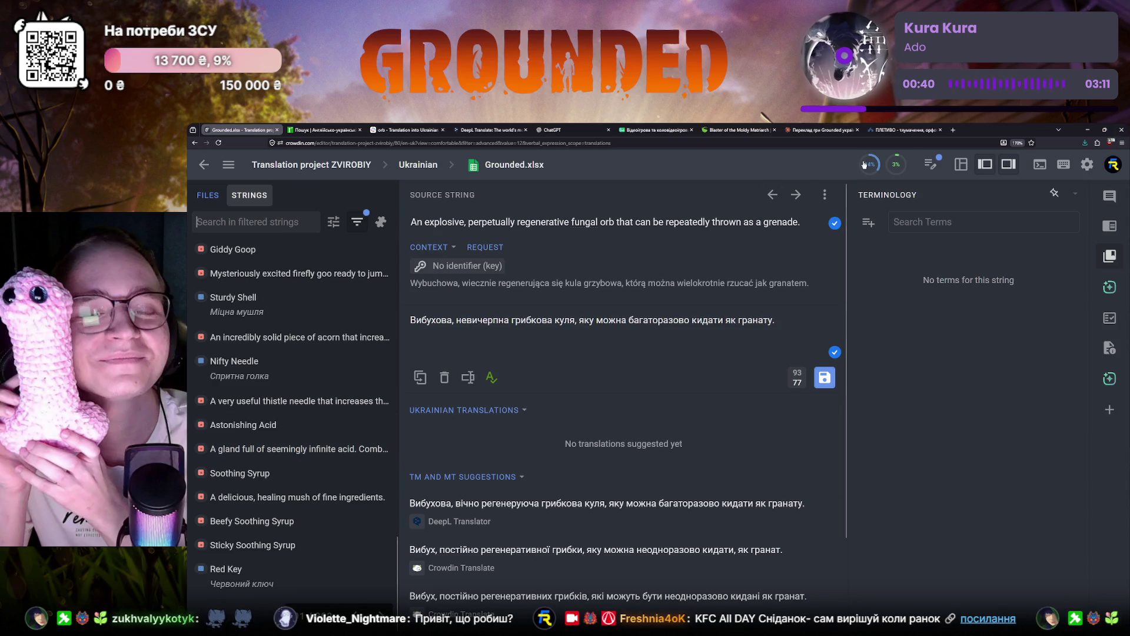
pyautogui.moveTo(869, 164)
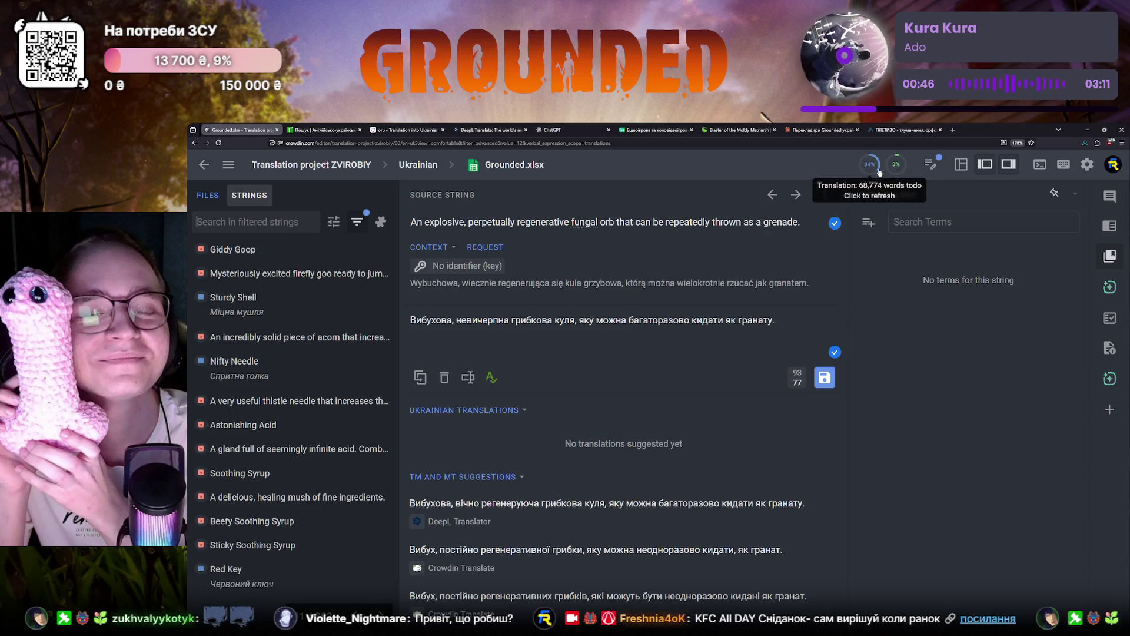
pyautogui.scroll(3, 216, 509)
pyautogui.scroll(-3, 216, 509)
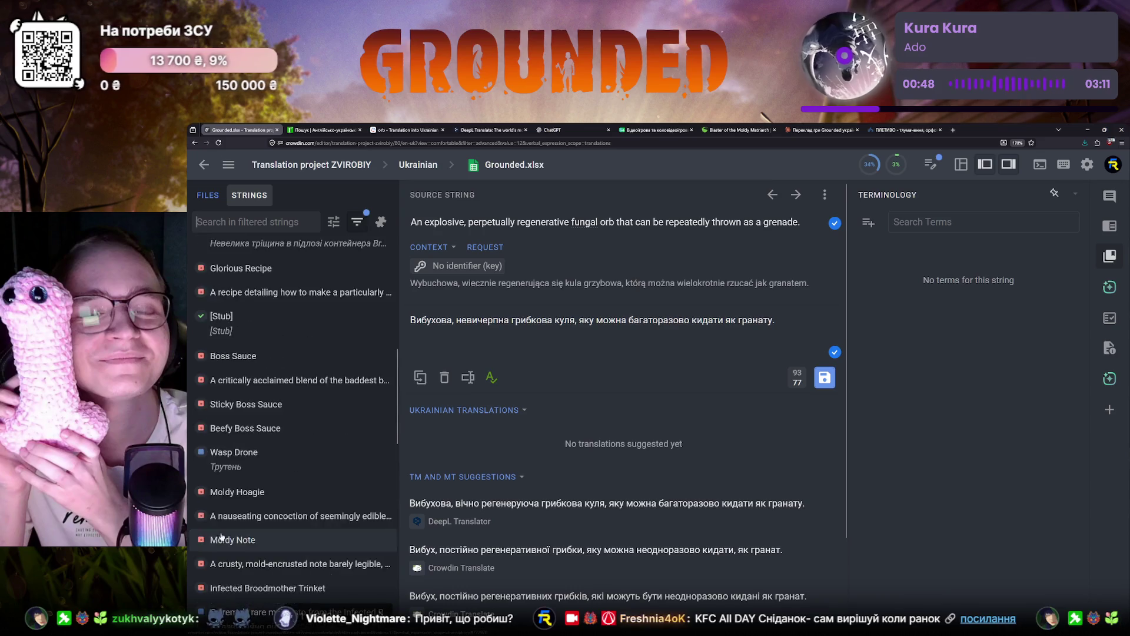
pyautogui.scroll(-3, 218, 529)
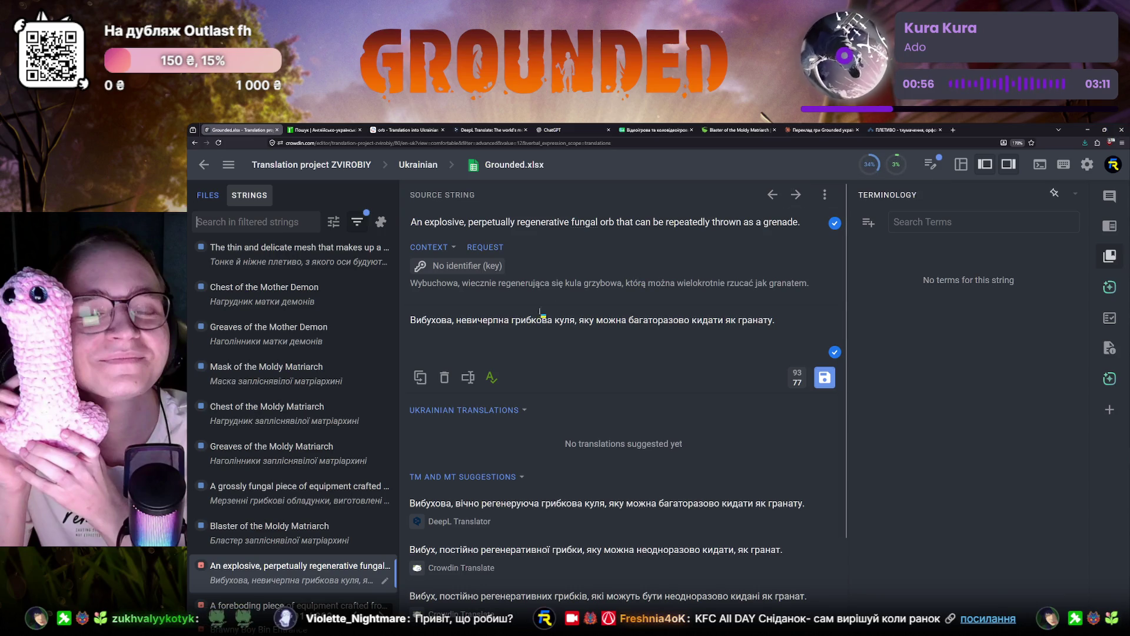
# Step: Check the Blaster of the Moldy Matriarch wiki article's fungal-orb description, then return to Crowdin
pyautogui.click(725, 129)
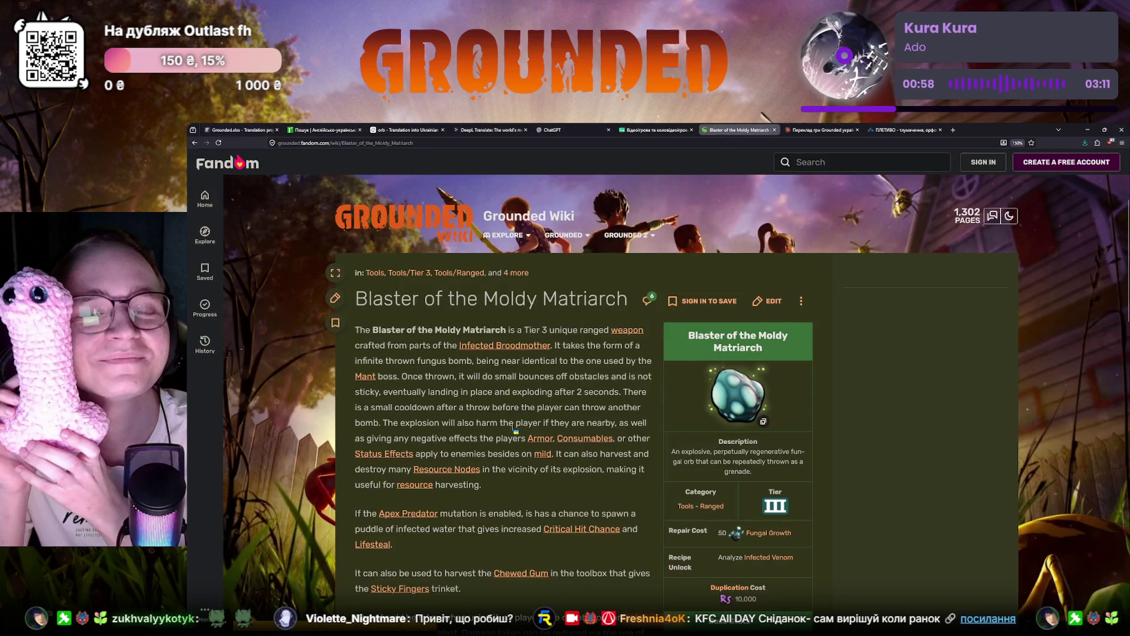
pyautogui.scroll(-1, 515, 446)
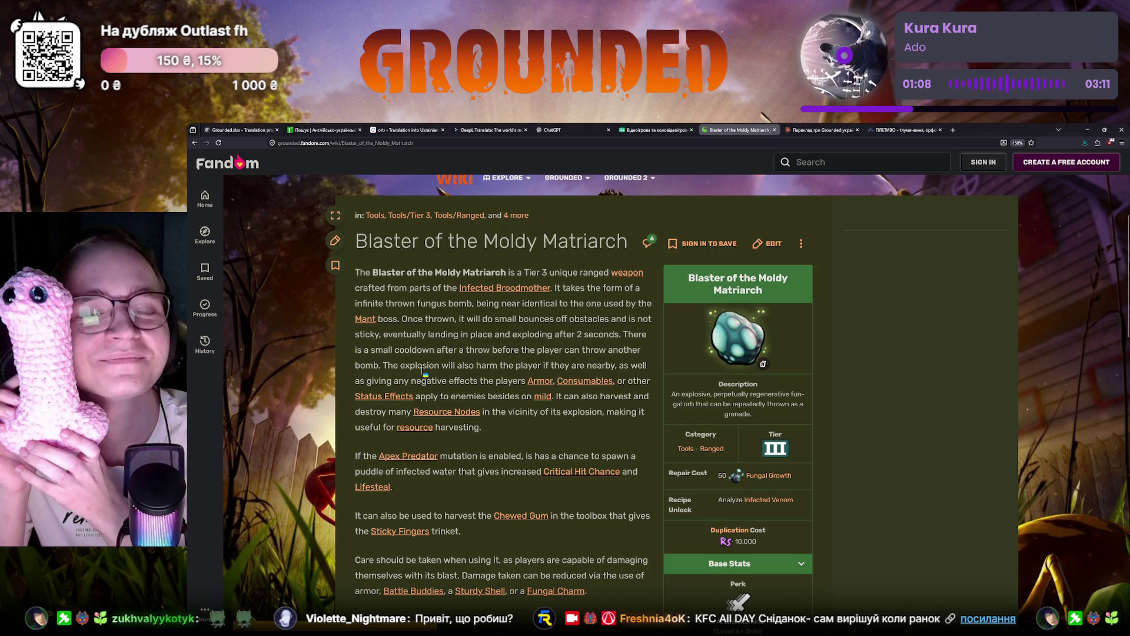
pyautogui.hotkey('ctrl', '1')
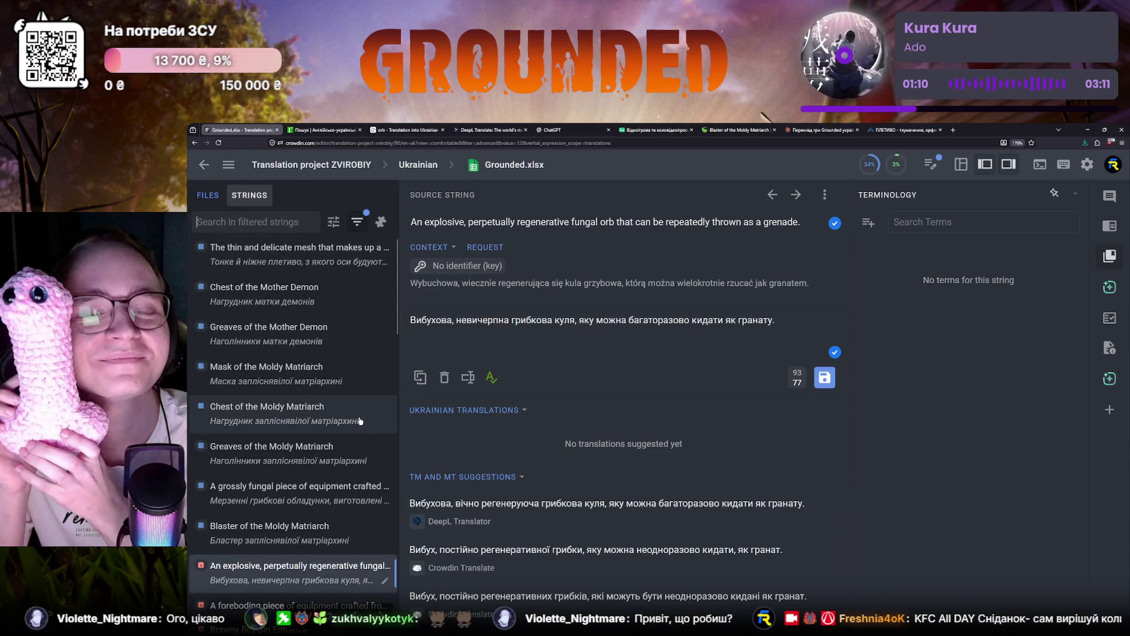
pyautogui.scroll(-3, 360, 415)
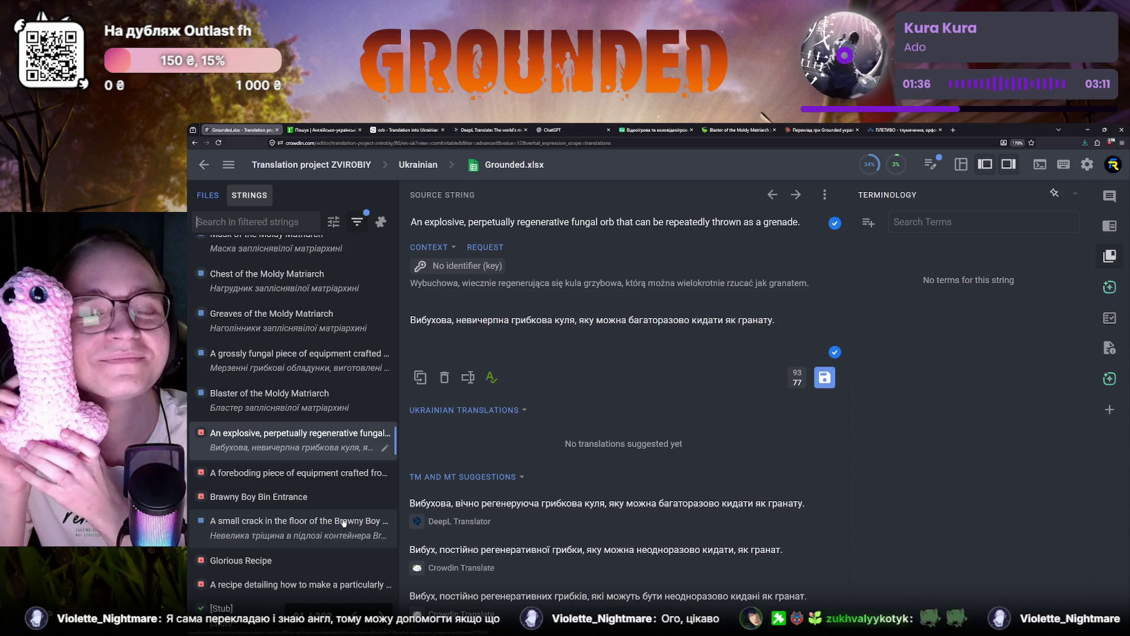
# Step: Switch back to the Claude chat holding the «невичерпна» rephrasing options
pyautogui.click(821, 130)
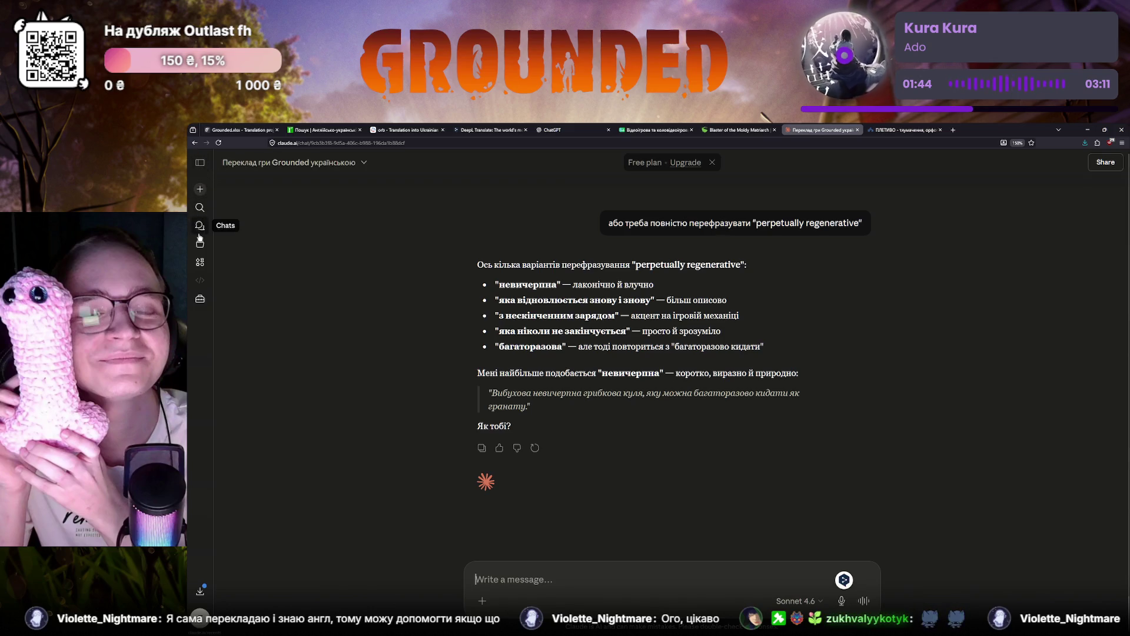
pyautogui.click(249, 130)
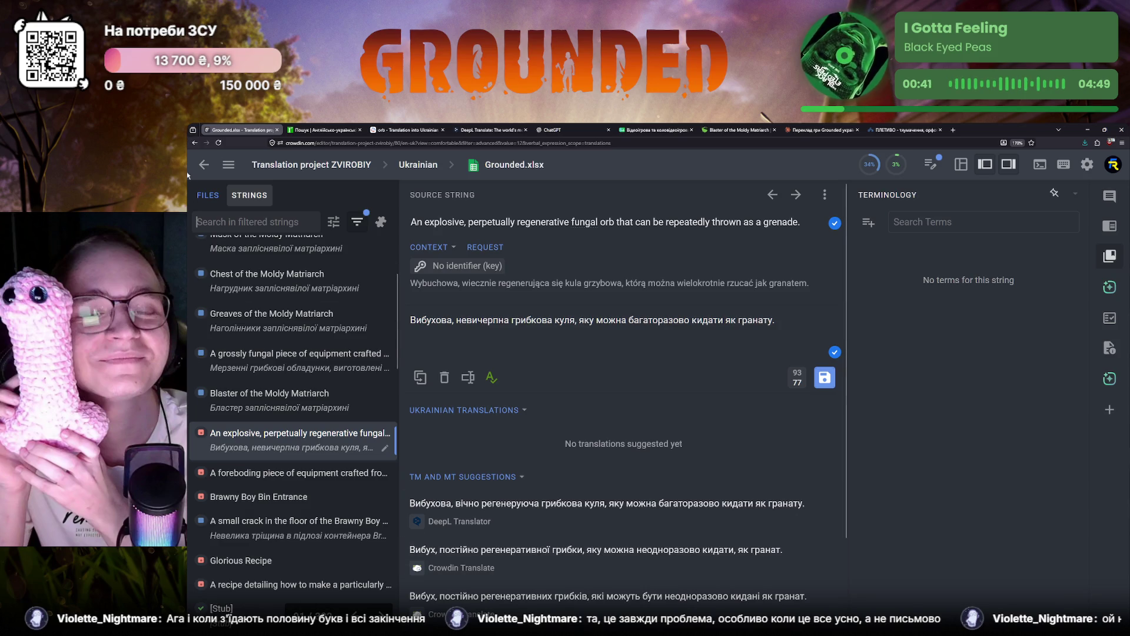
pyautogui.scroll(-3, 234, 345)
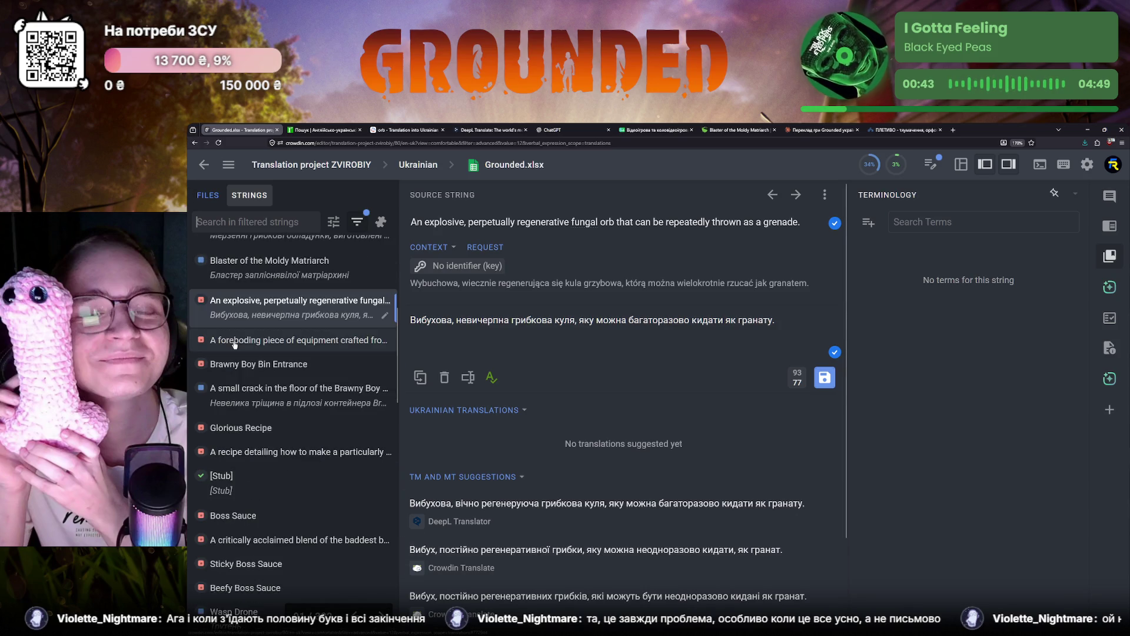
pyautogui.scroll(-3, 235, 344)
pyautogui.scroll(4, 368, 414)
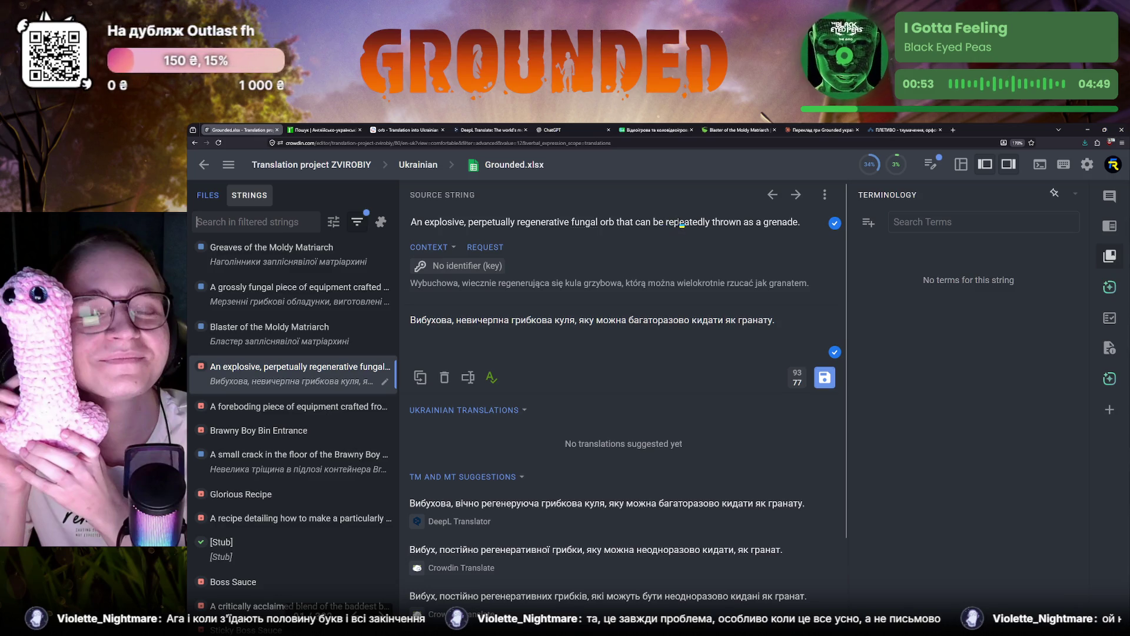
# Step: Reread the translation's closing clause, pick out 'repeatedly' in the source, and bring up the e2u 'perpetually' entries
pyautogui.moveTo(579, 321); pyautogui.dragTo(733, 334)
pyautogui.click(733, 334)
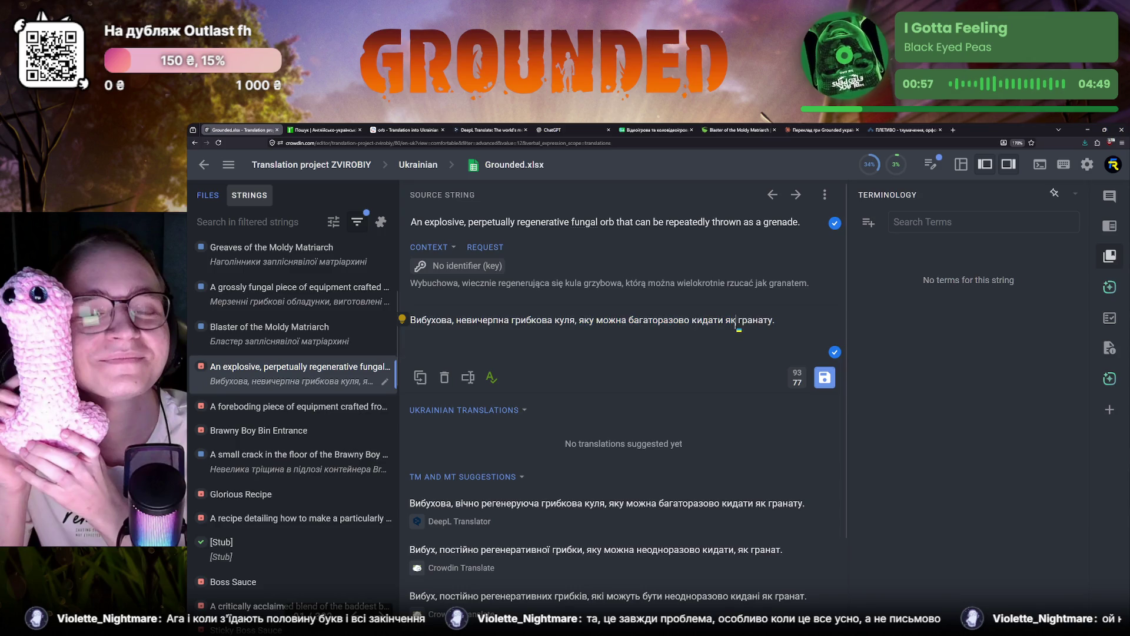
pyautogui.moveTo(579, 320); pyautogui.dragTo(776, 322)
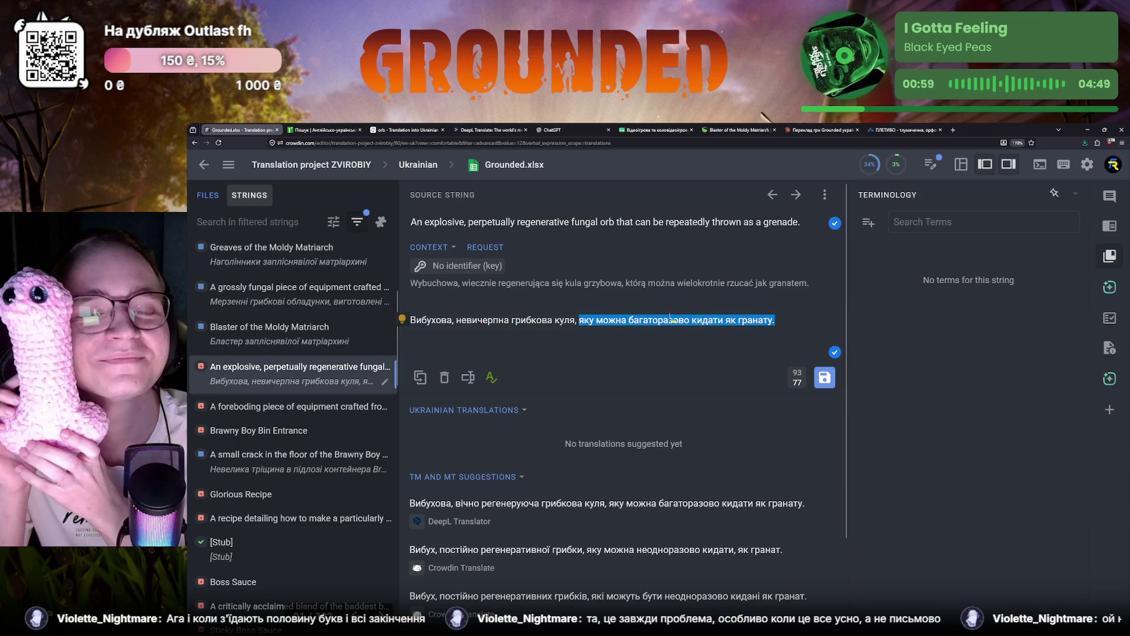
pyautogui.click(580, 321)
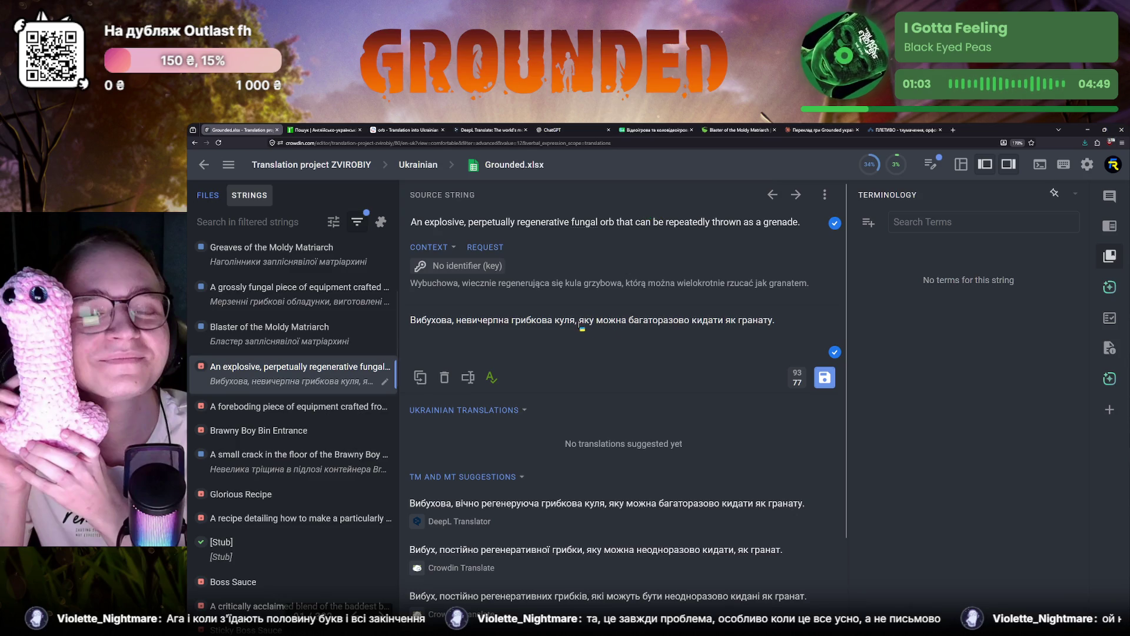
pyautogui.doubleClick(694, 222)
pyautogui.click(318, 130)
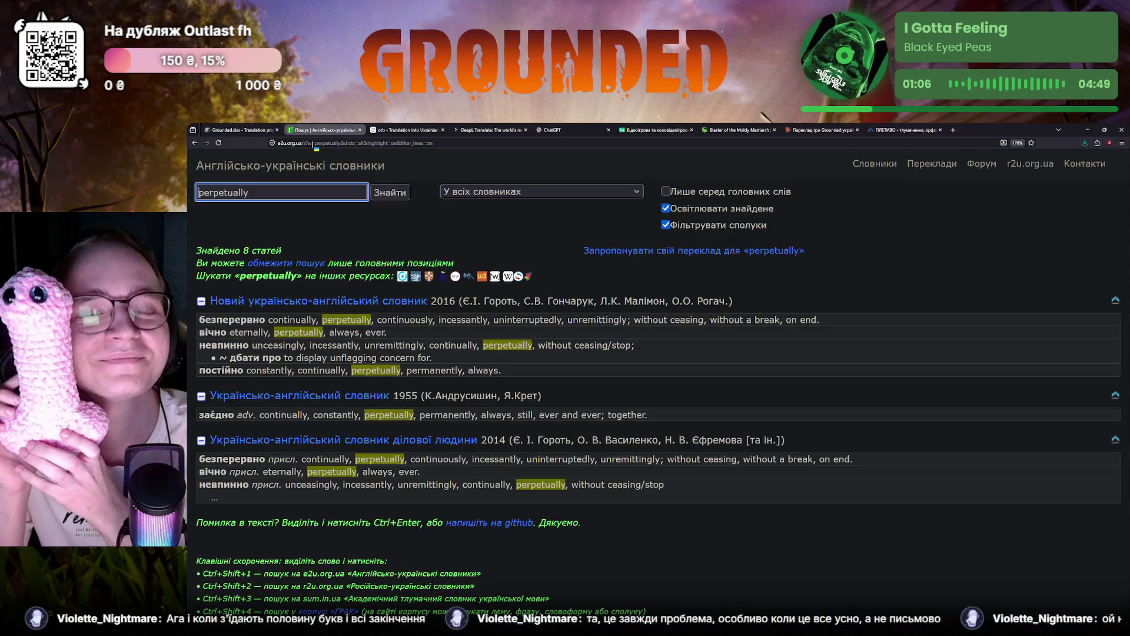
# Step: Check 'perpetually regenerative' against the e2u dictionary, then bring up the Blaster of the Moldy Matriarch wiki article
pyautogui.click(240, 132)
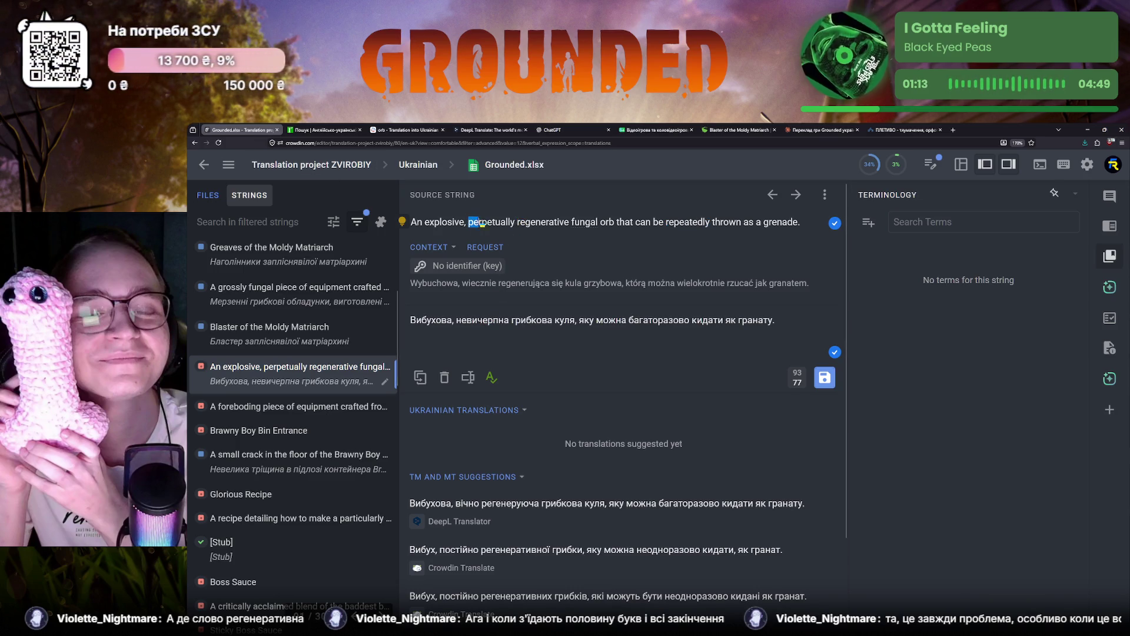
pyautogui.moveTo(469, 222); pyautogui.dragTo(569, 224)
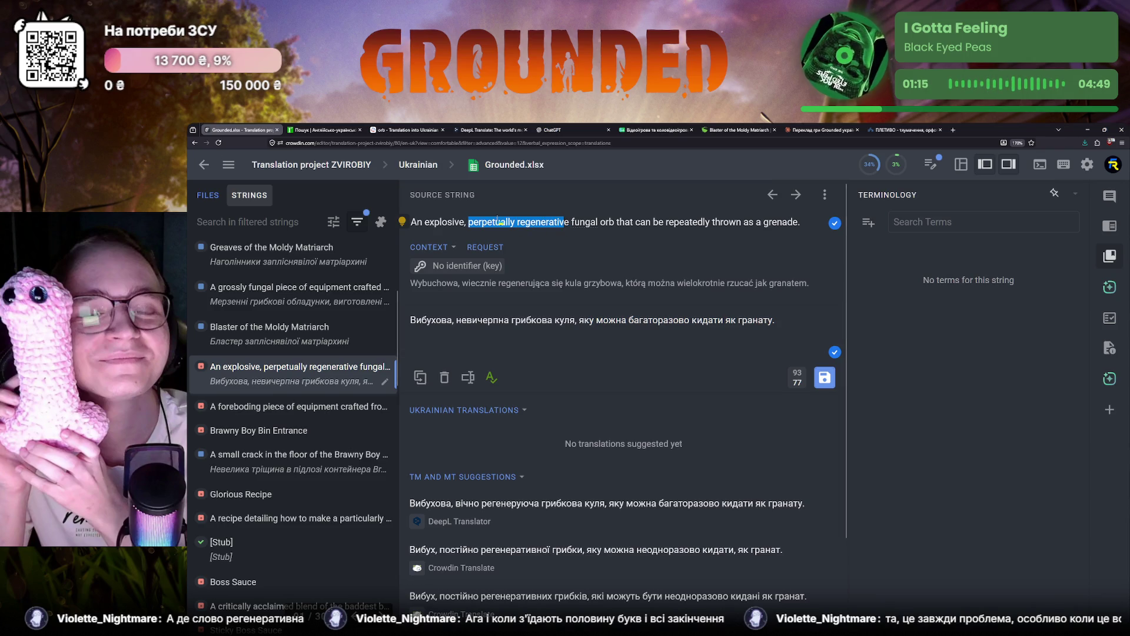
pyautogui.click(317, 128)
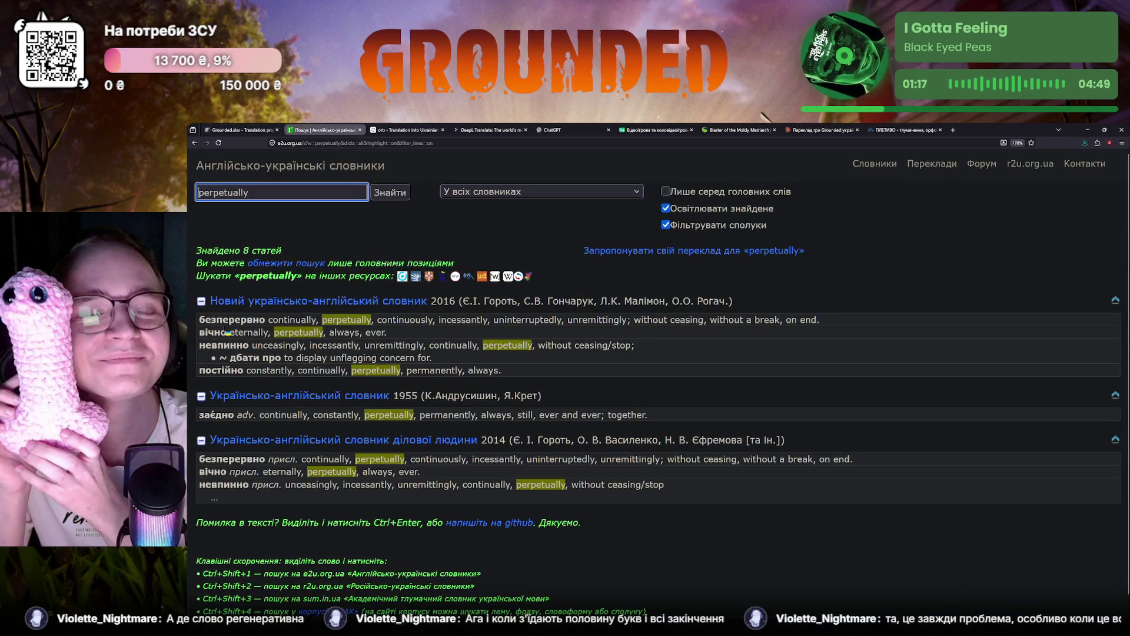
pyautogui.click(239, 129)
pyautogui.moveTo(517, 222); pyautogui.dragTo(570, 223)
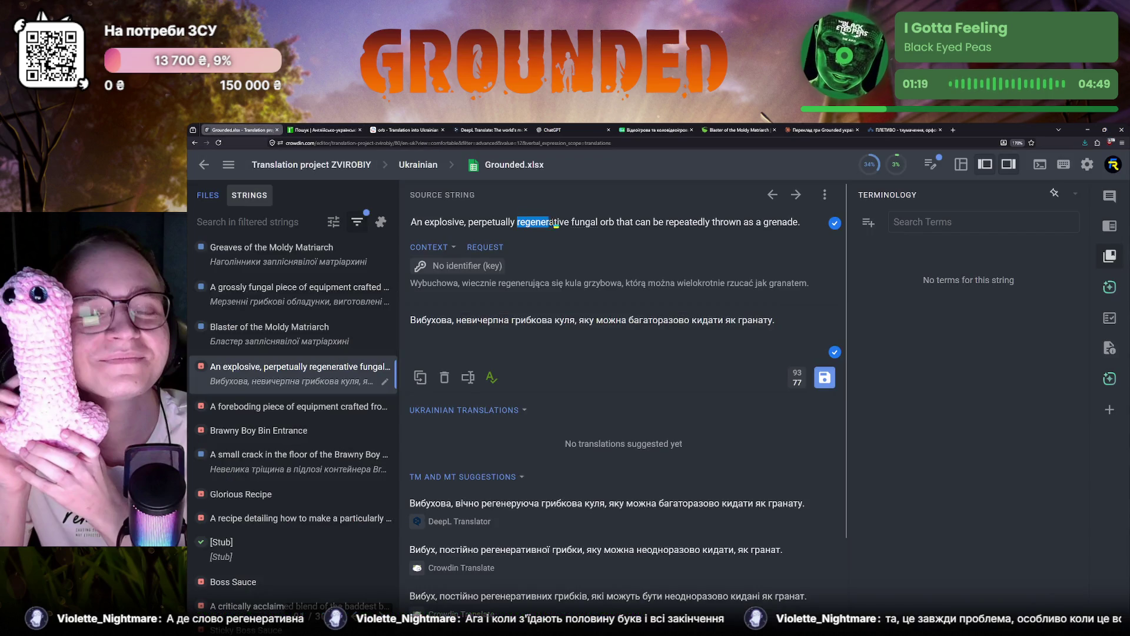
pyautogui.click(570, 223)
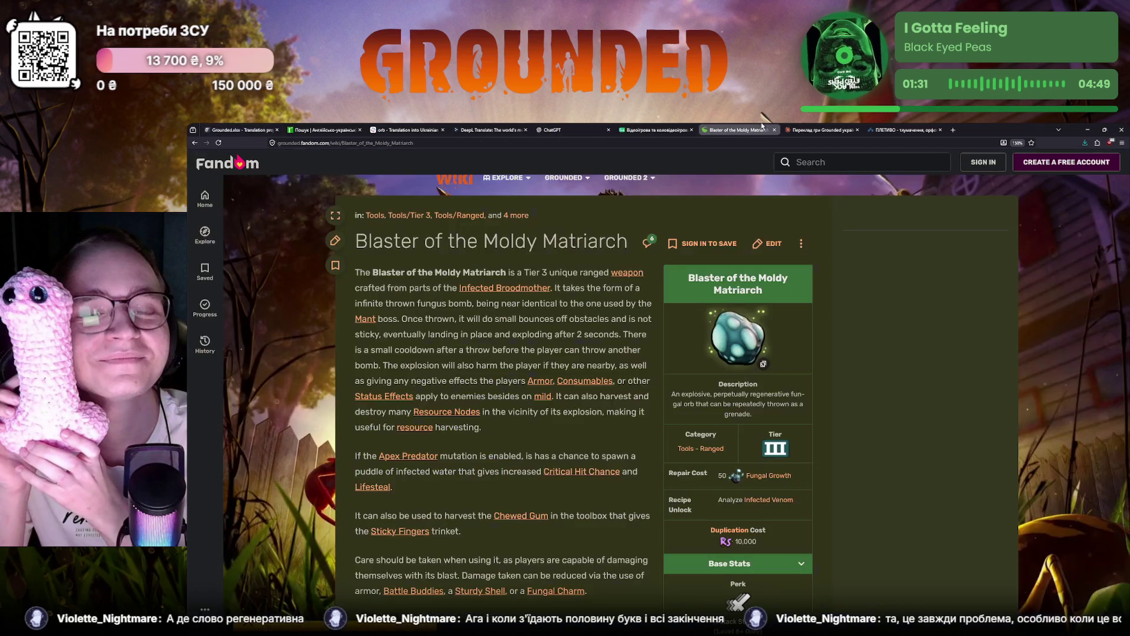
pyautogui.click(750, 129)
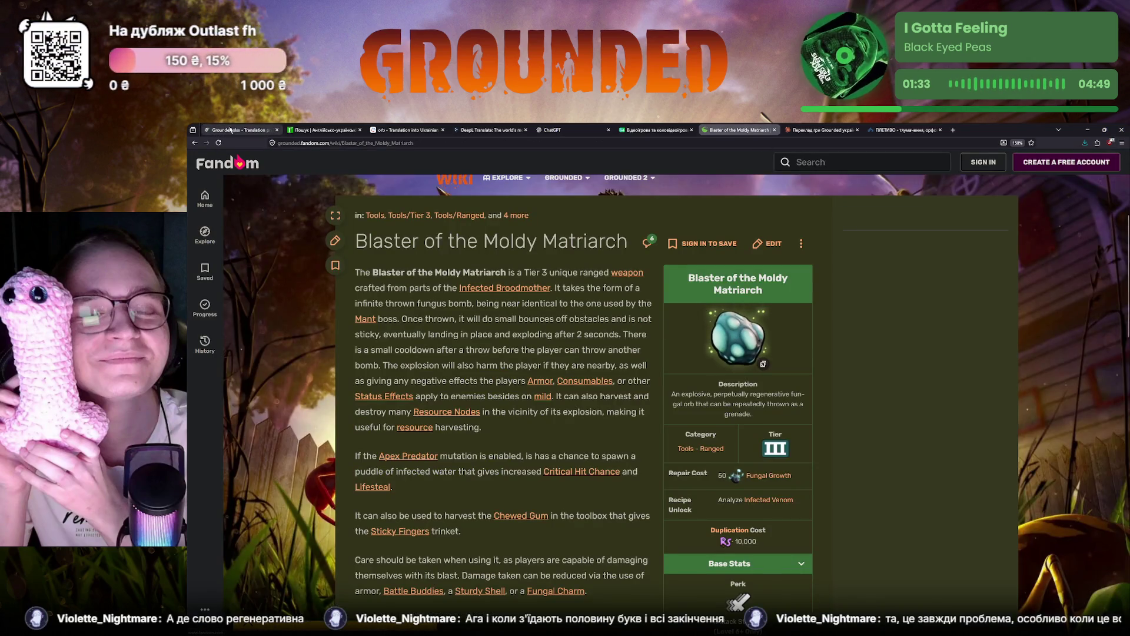
# Step: Return from the wiki to Crowdin and highlight «невичерпна» in the orb translation
pyautogui.hotkey('ctrl', '1')
pyautogui.moveTo(456, 323); pyautogui.dragTo(513, 324)
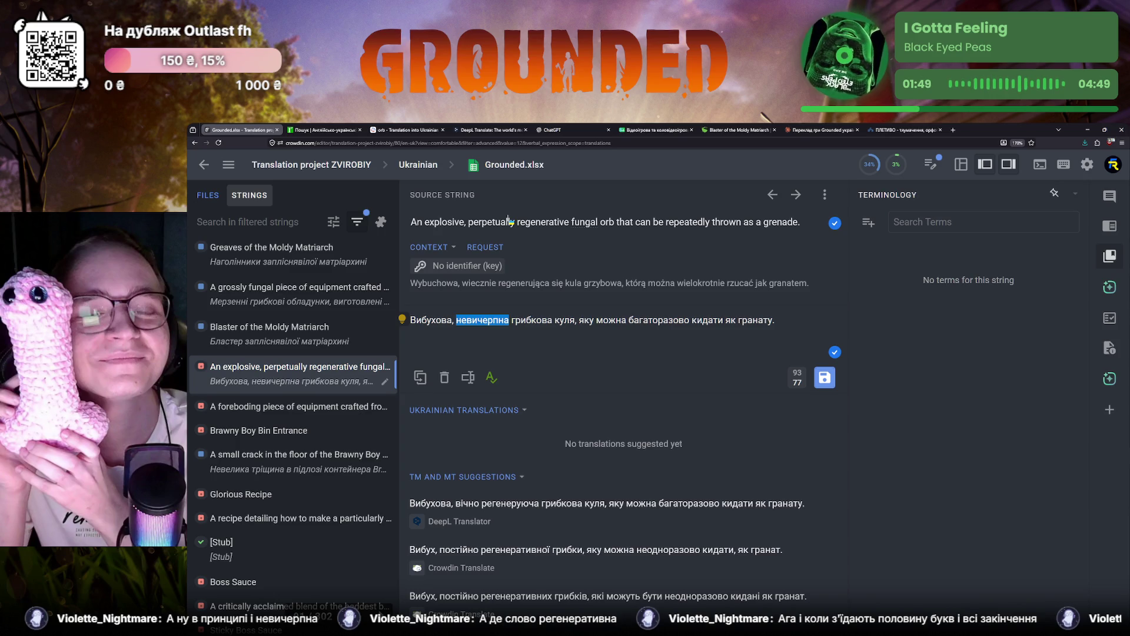
# Step: Leave the browser for the Grounded game window at its main menu
pyautogui.hotkey('alt', 'Tab')
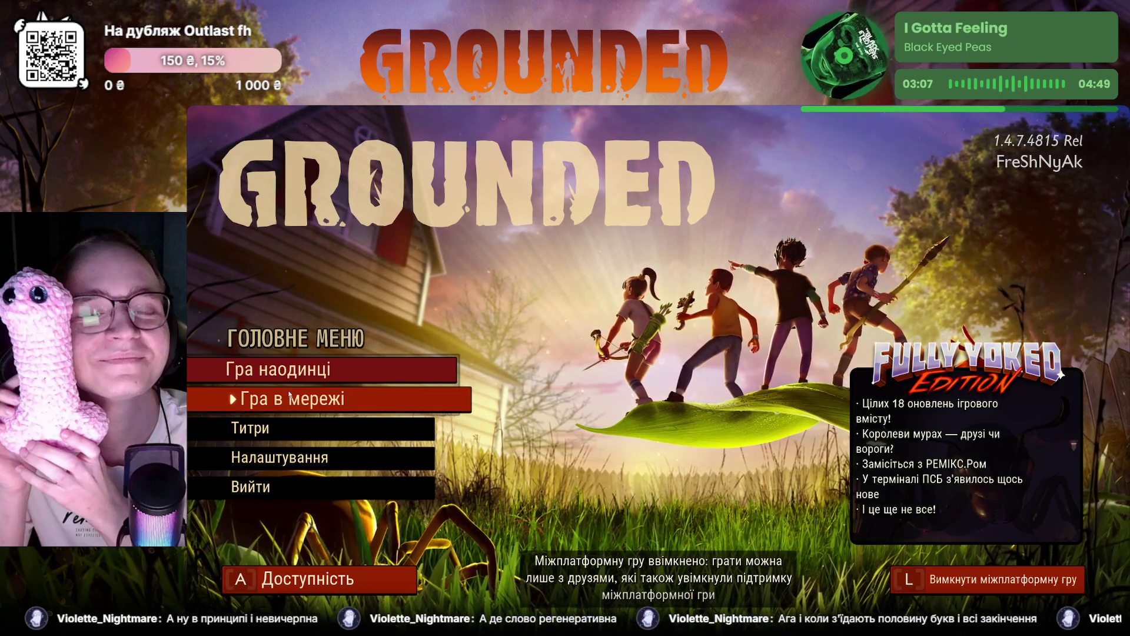
# Step: Continue the saved playground via Гра наодинці and load it in Режим проєктування
pyautogui.click(283, 375)
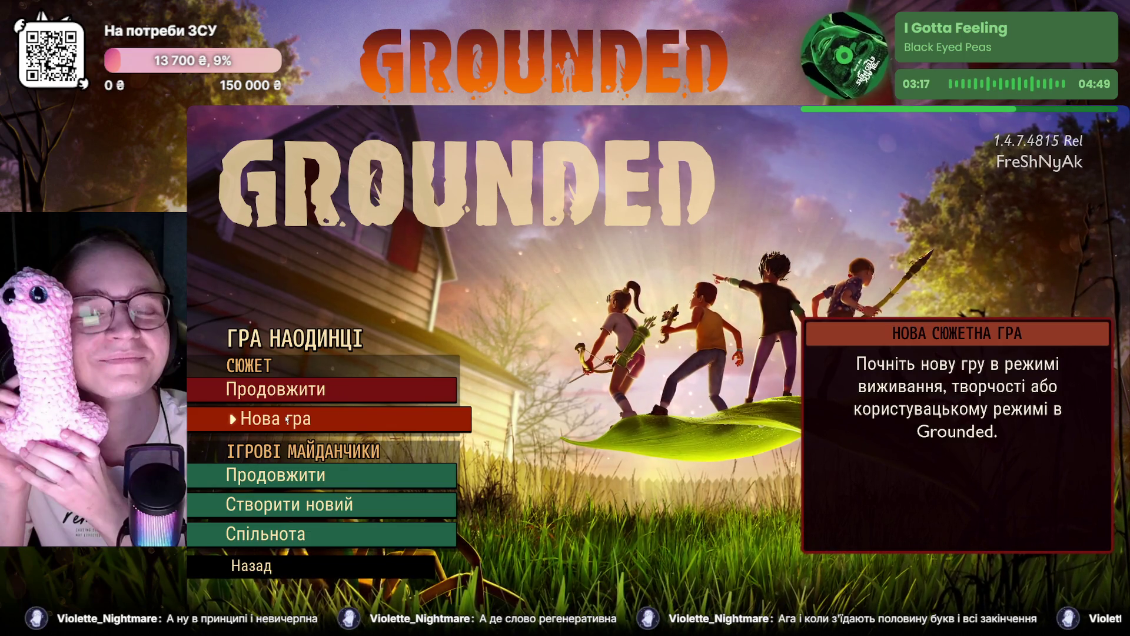
pyautogui.click(275, 474)
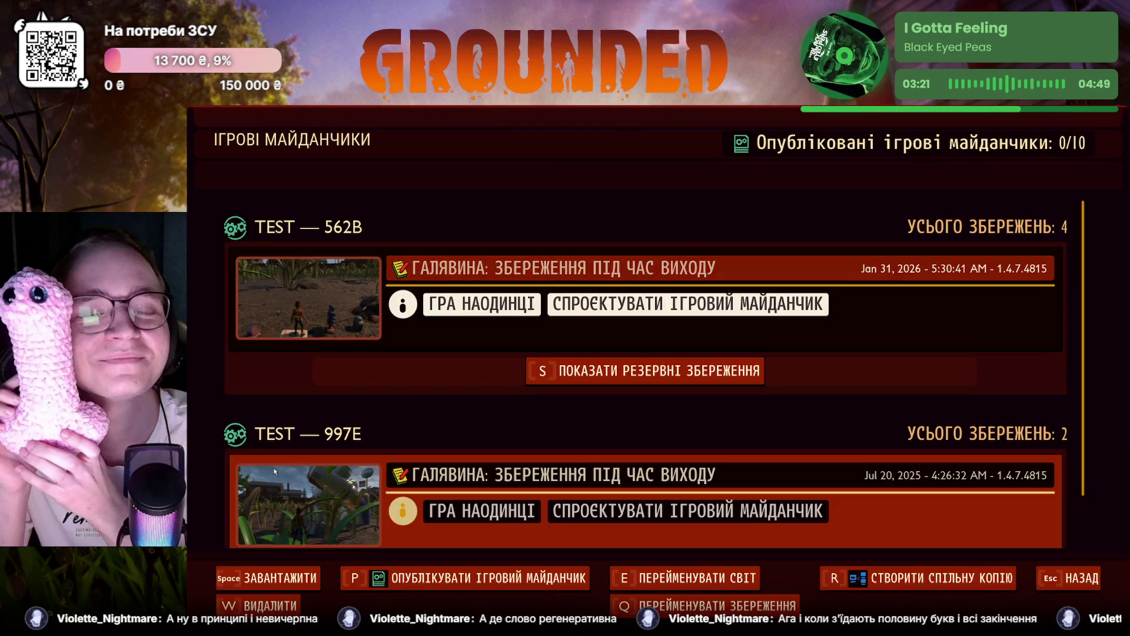
pyautogui.click(279, 322)
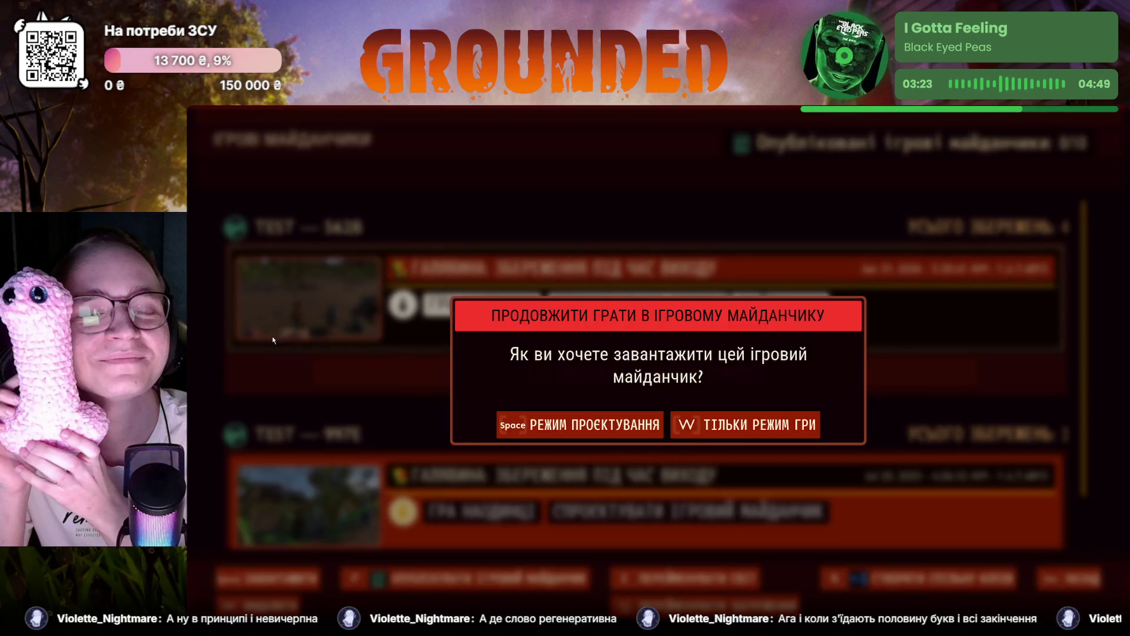
pyautogui.click(598, 427)
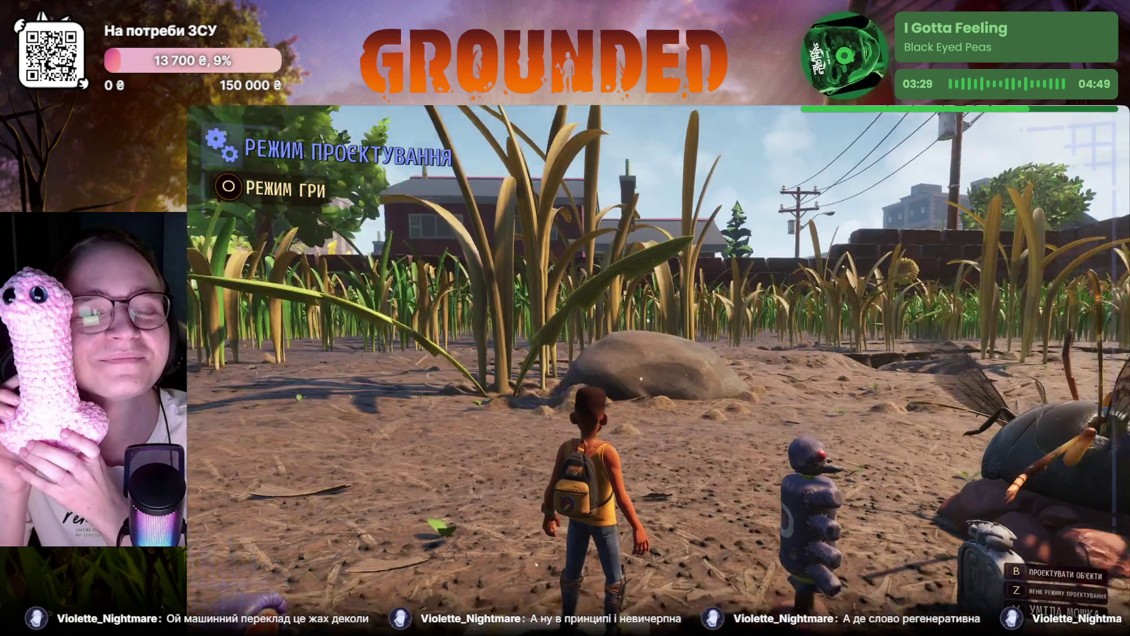
# Step: Cap the frame rate at 60 in the display settings and resume play
pyautogui.press('w')
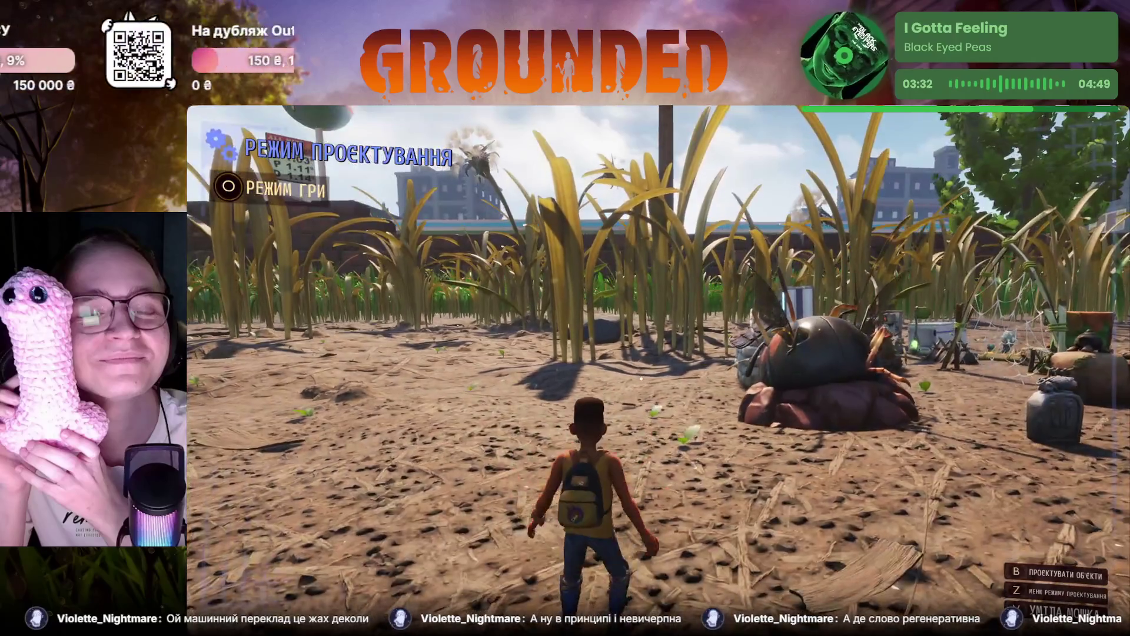
pyautogui.press('Tab')
pyautogui.press('Tab')
pyautogui.press('Escape')
pyautogui.click(344, 344)
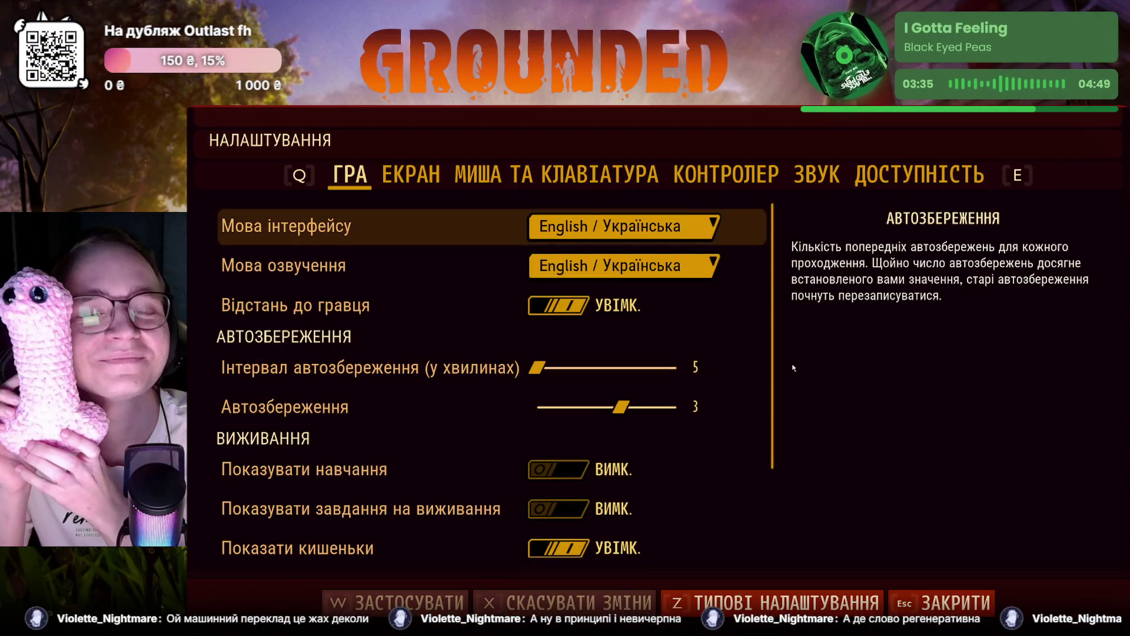
pyautogui.press('e')
pyautogui.click(618, 343)
pyautogui.click(566, 391)
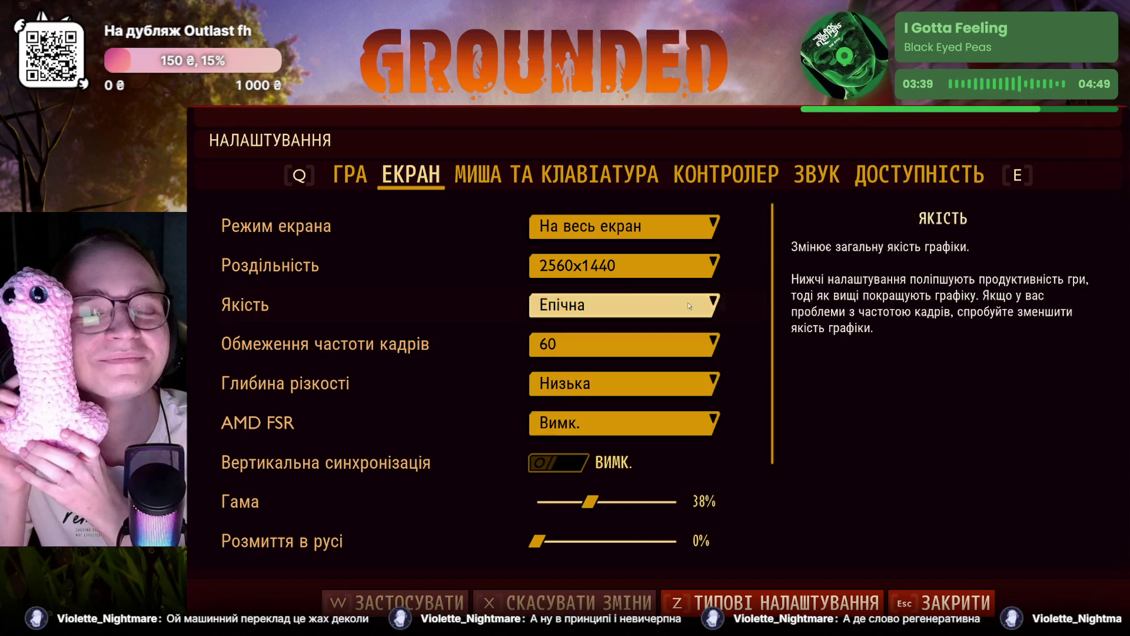
pyautogui.scroll(-1, 767, 260)
pyautogui.scroll(-2, 775, 305)
pyautogui.scroll(3, 774, 304)
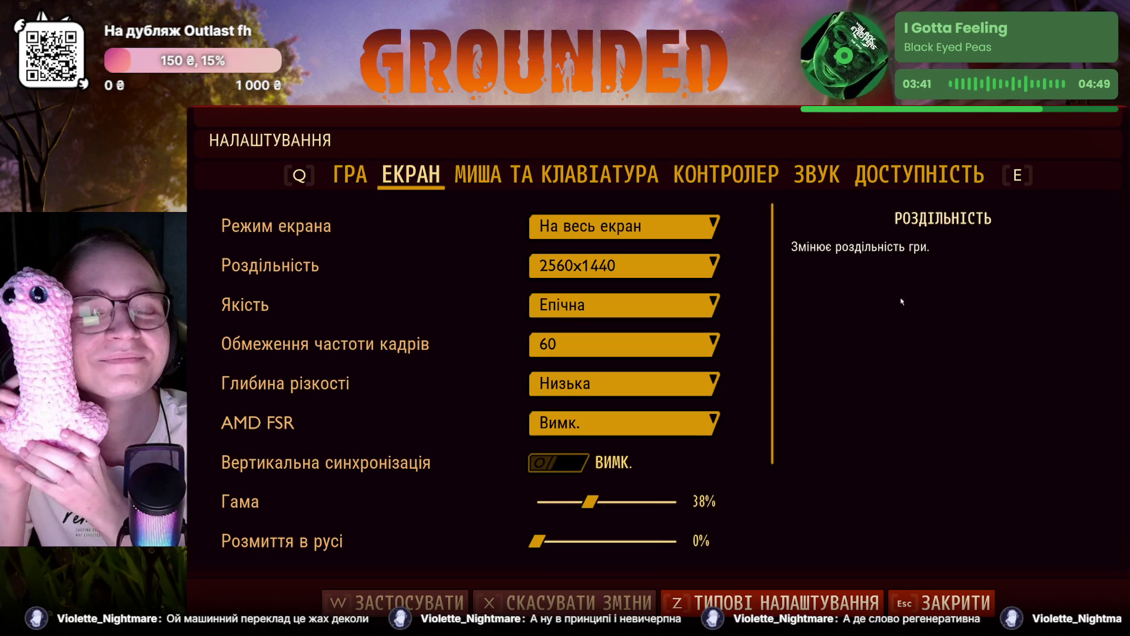
pyautogui.click(969, 603)
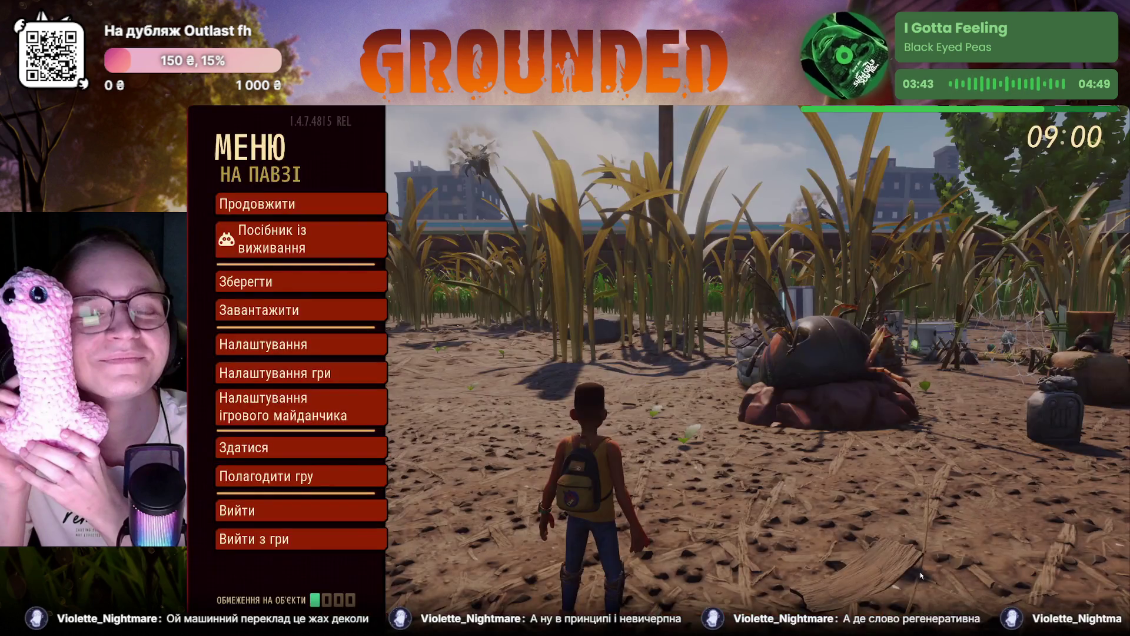
pyautogui.click(305, 214)
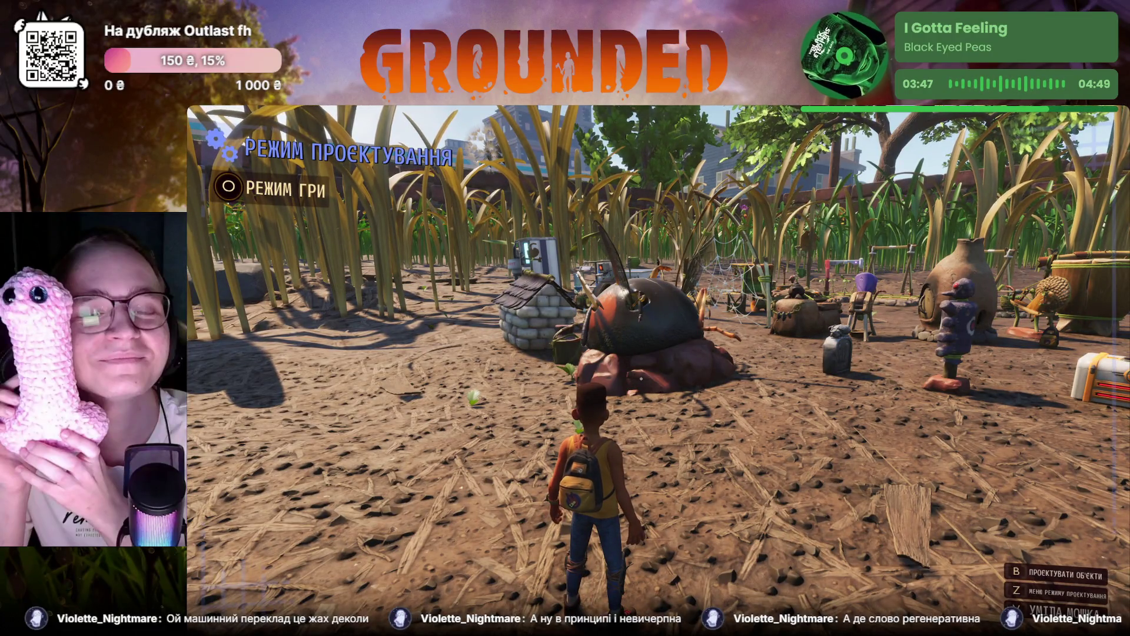
# Step: Browse the inventory's map, crafting, data and mutations pages, ending on the backpack page
pyautogui.press('Escape')
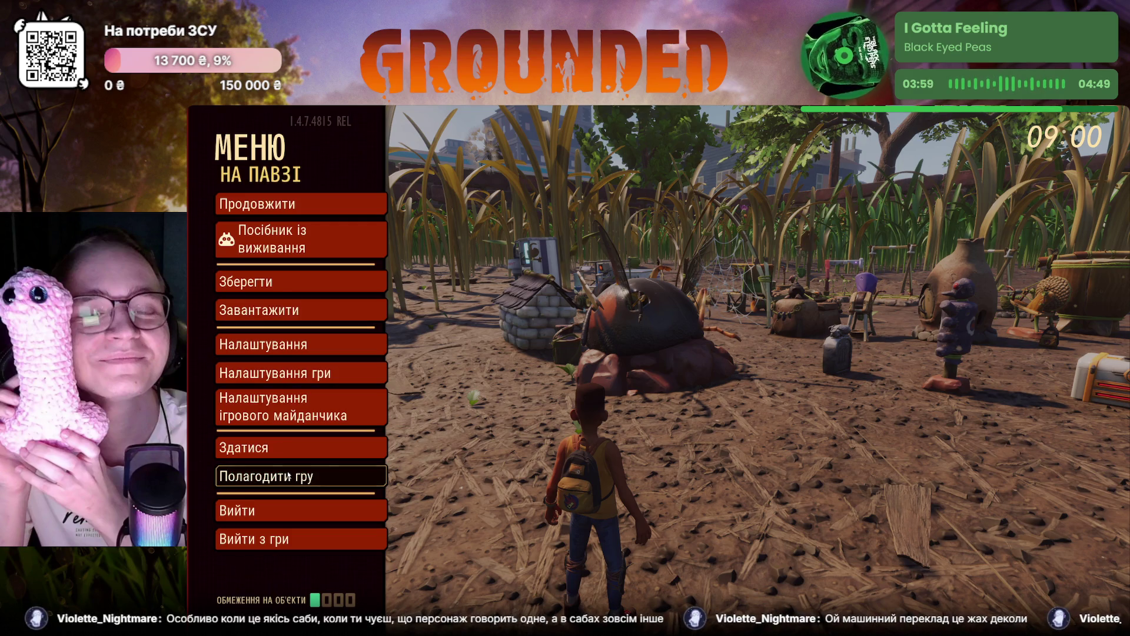
pyautogui.press('Escape')
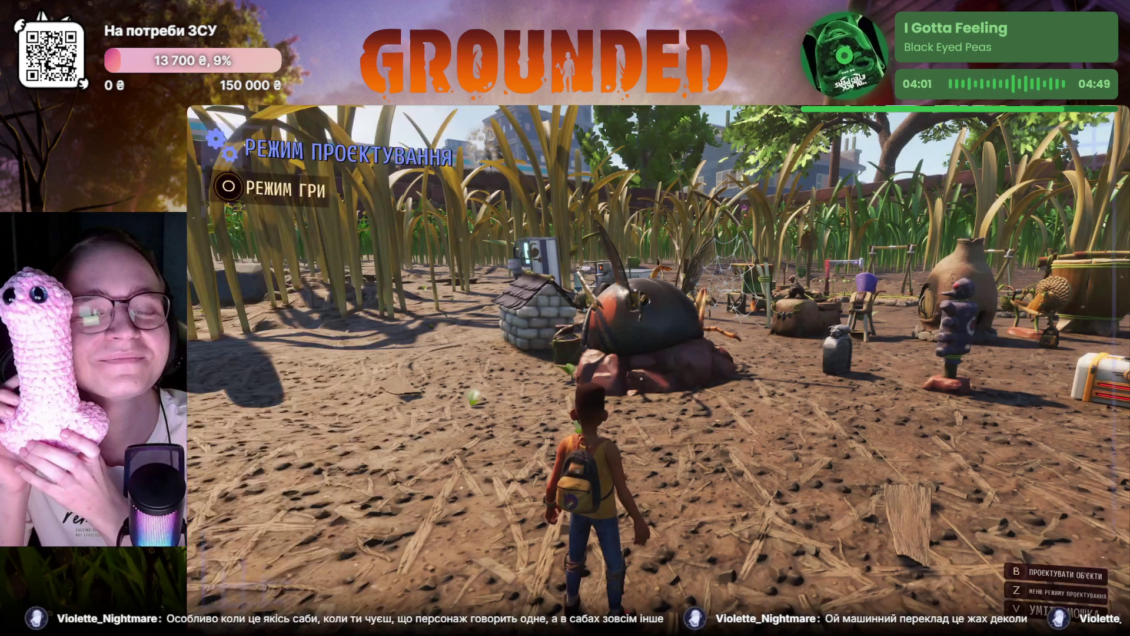
pyautogui.press('Tab')
pyautogui.press('Tab')
pyautogui.press('Tab')
pyautogui.press('Tab')
pyautogui.press('Tab')
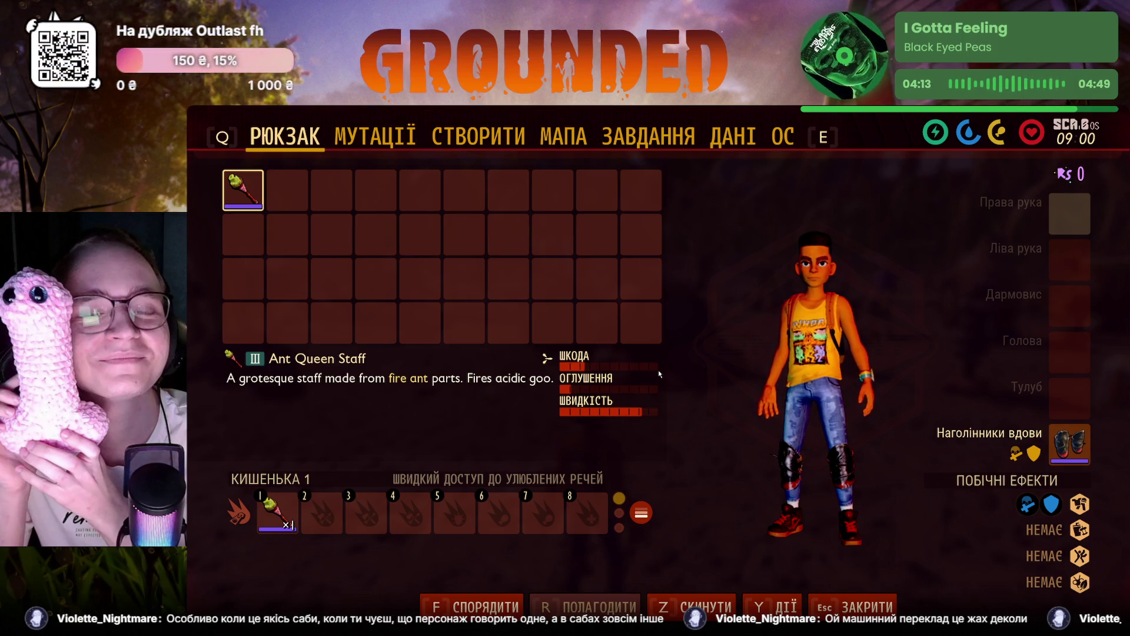
pyautogui.click(611, 148)
pyautogui.click(486, 142)
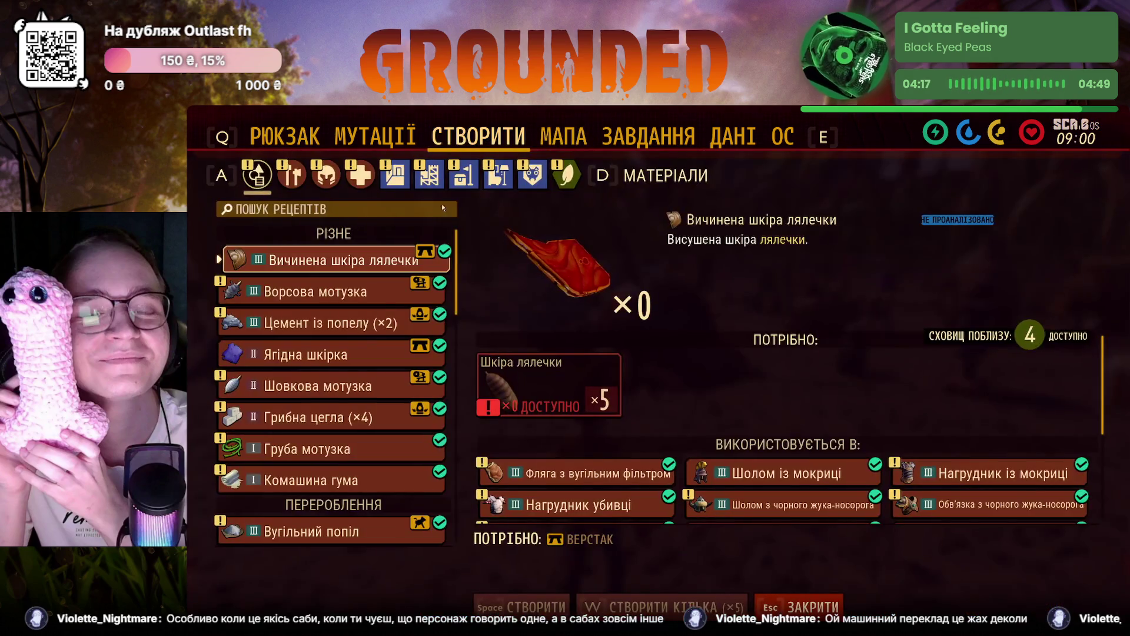
pyautogui.press('e')
pyautogui.press('e')
pyautogui.press('e')
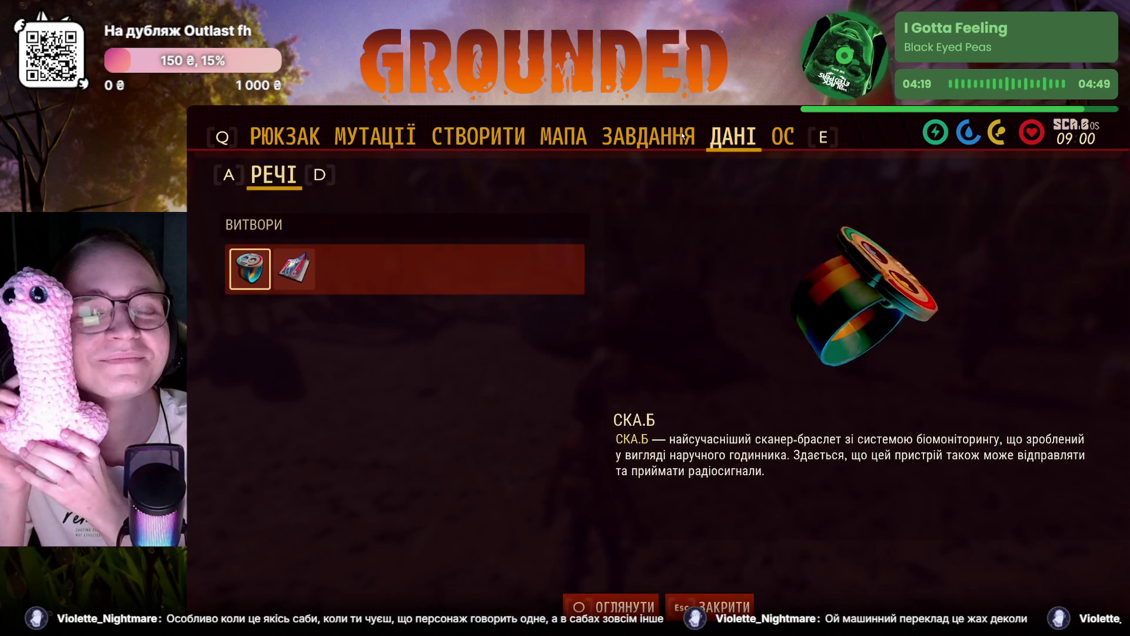
pyautogui.press('q')
pyautogui.press('q')
pyautogui.press('q')
pyautogui.press('q')
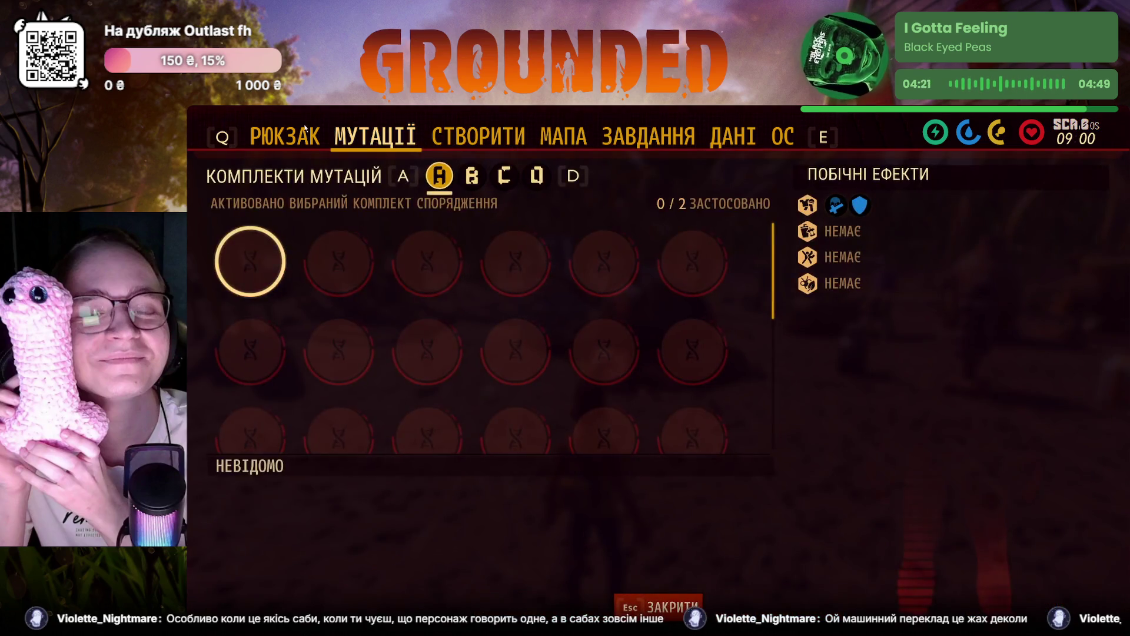
pyautogui.press('Escape')
pyautogui.press('Tab')
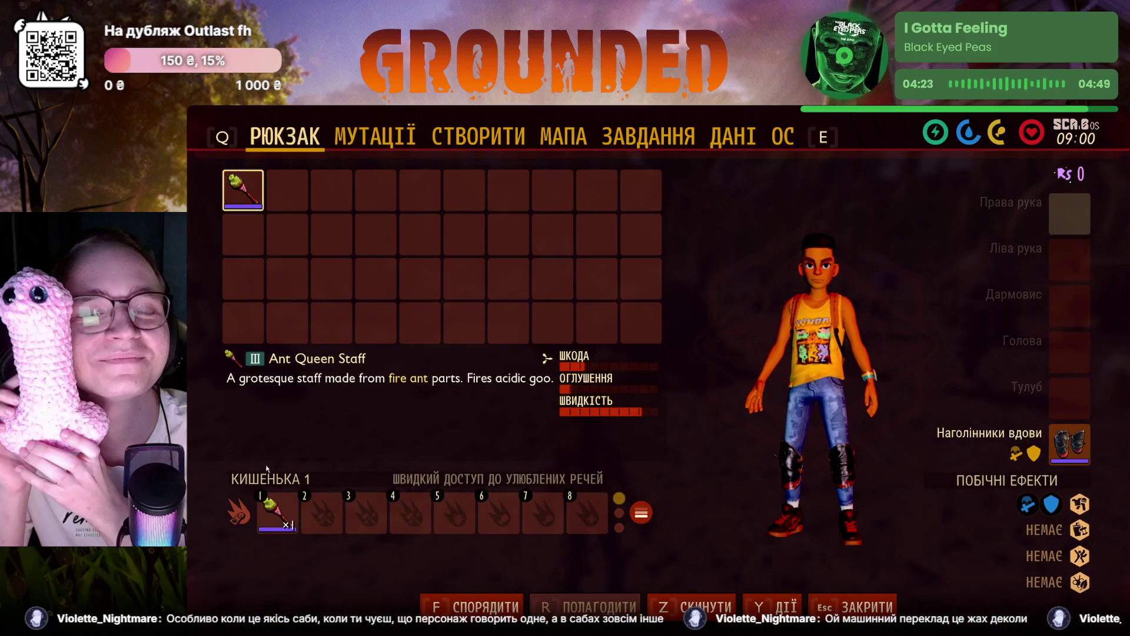
# Step: Glance at the crafting page and fly the drone camera over the base
pyautogui.press('Tab')
pyautogui.press('c')
pyautogui.press('Escape')
pyautogui.press('v')
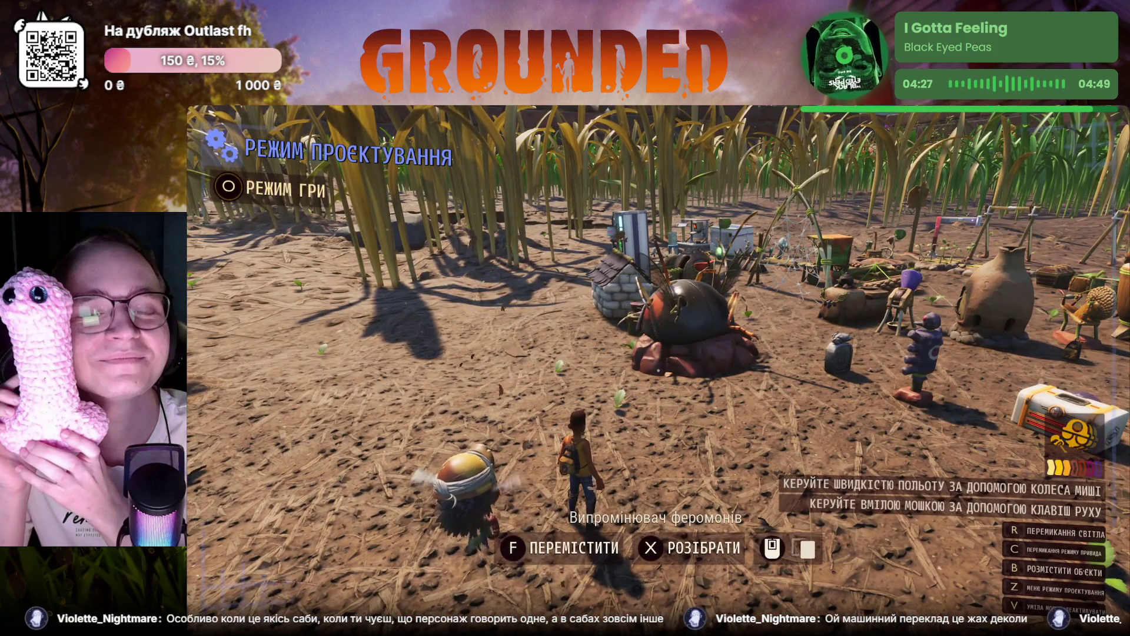
pyautogui.press('Escape')
pyautogui.press('Escape')
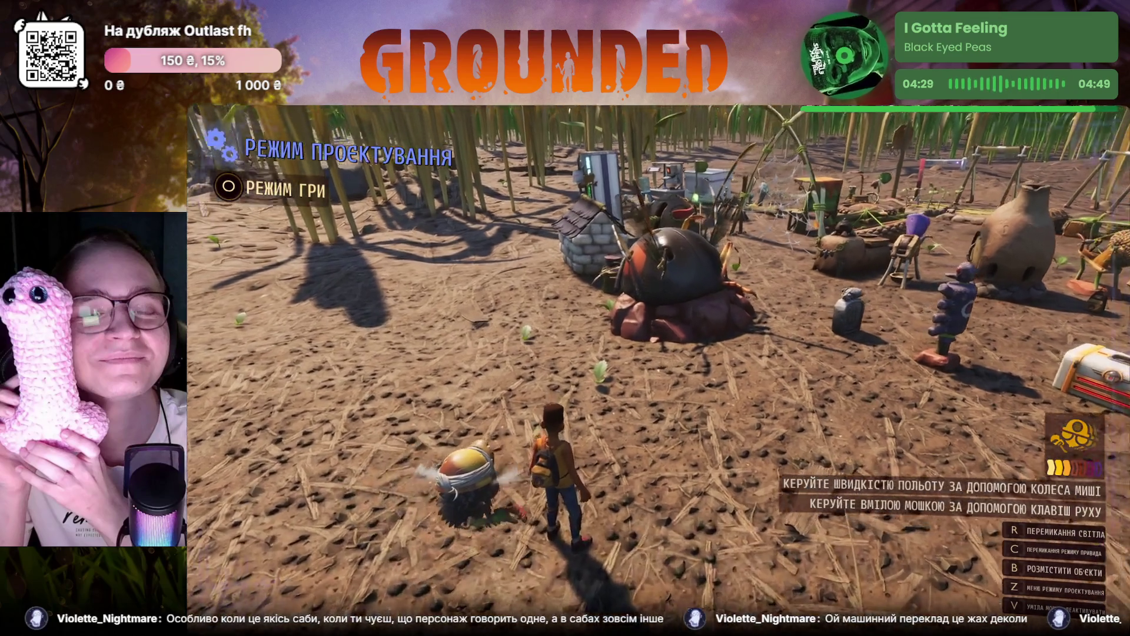
pyautogui.press('v')
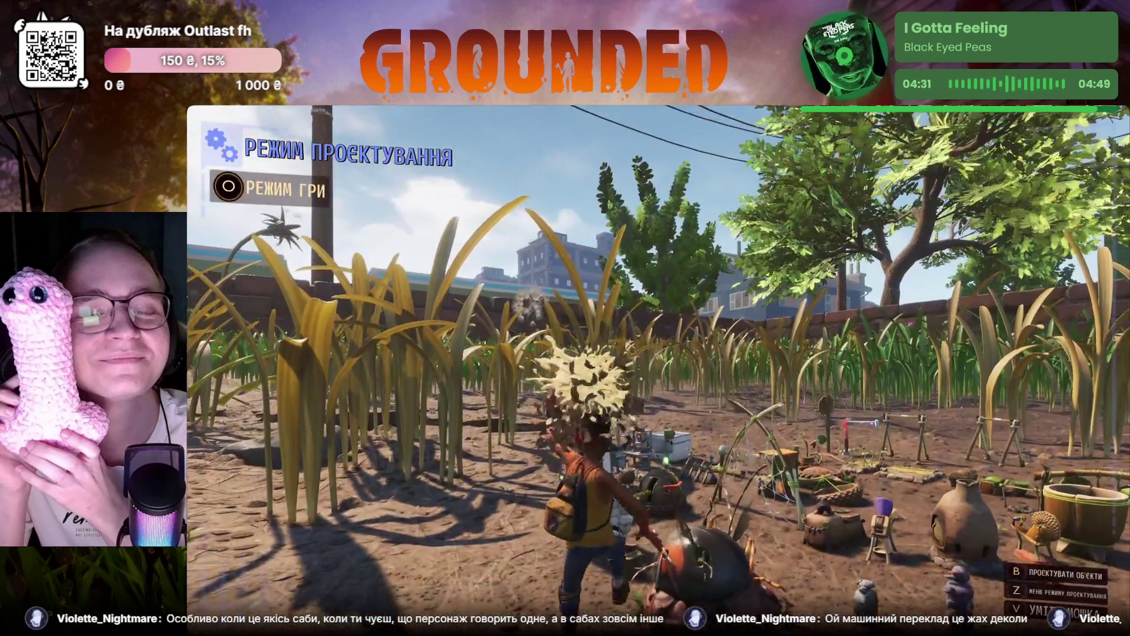
# Step: Pick the fungal orb blaster from the Weapons/Tools build category, then cancel placing it
pyautogui.press('b')
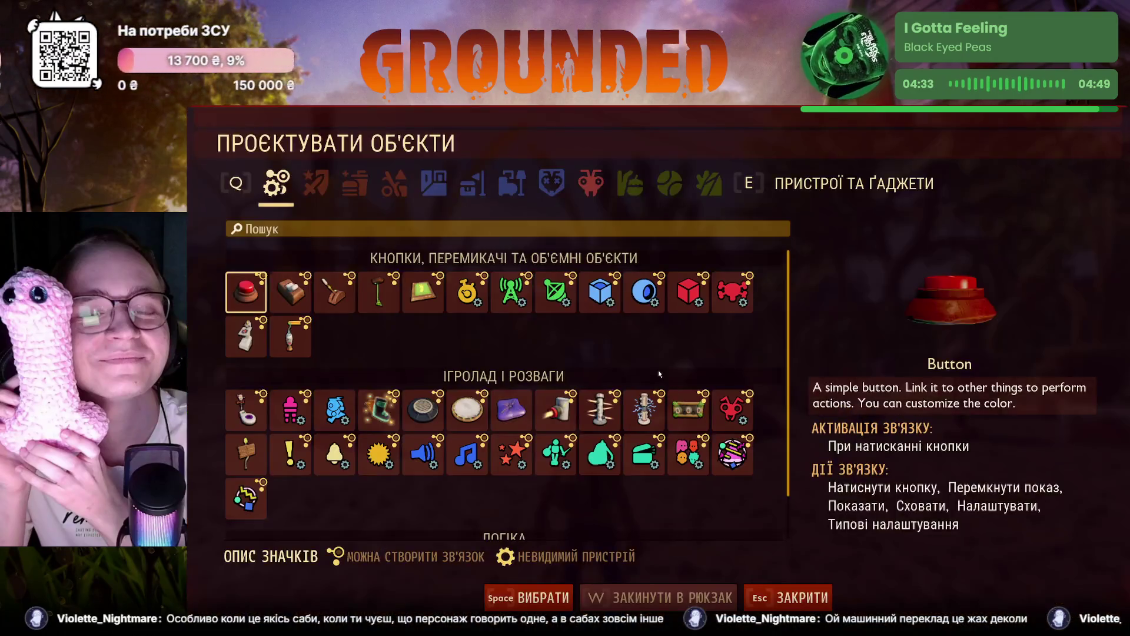
pyautogui.scroll(-1, 656, 368)
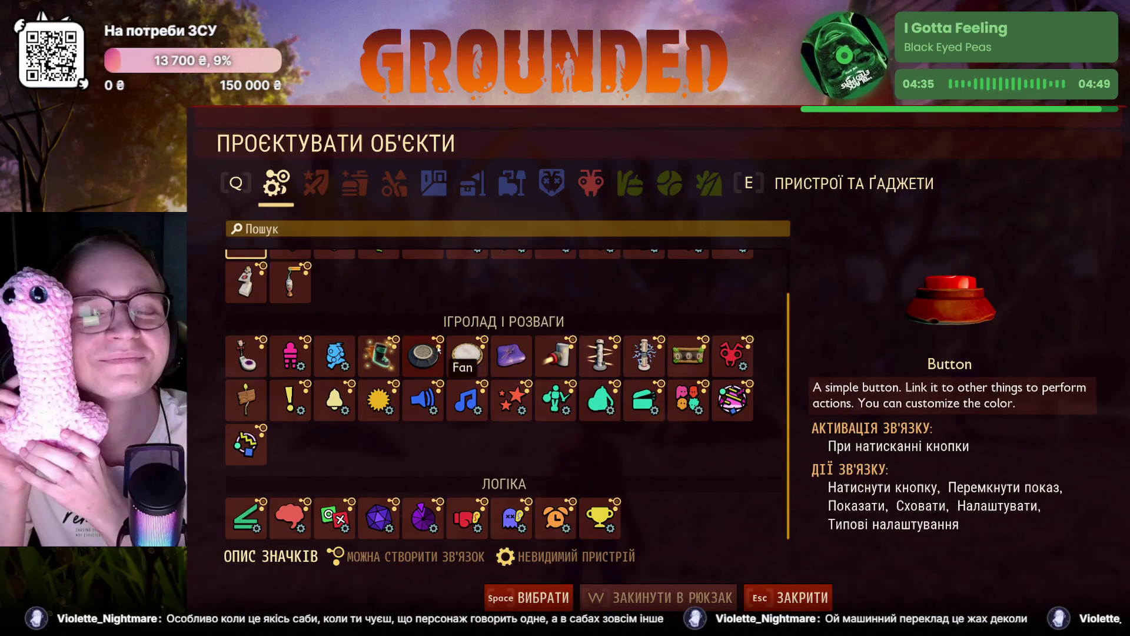
pyautogui.scroll(1, 439, 349)
pyautogui.press('e')
pyautogui.scroll(-3, 492, 455)
pyautogui.scroll(-2, 492, 455)
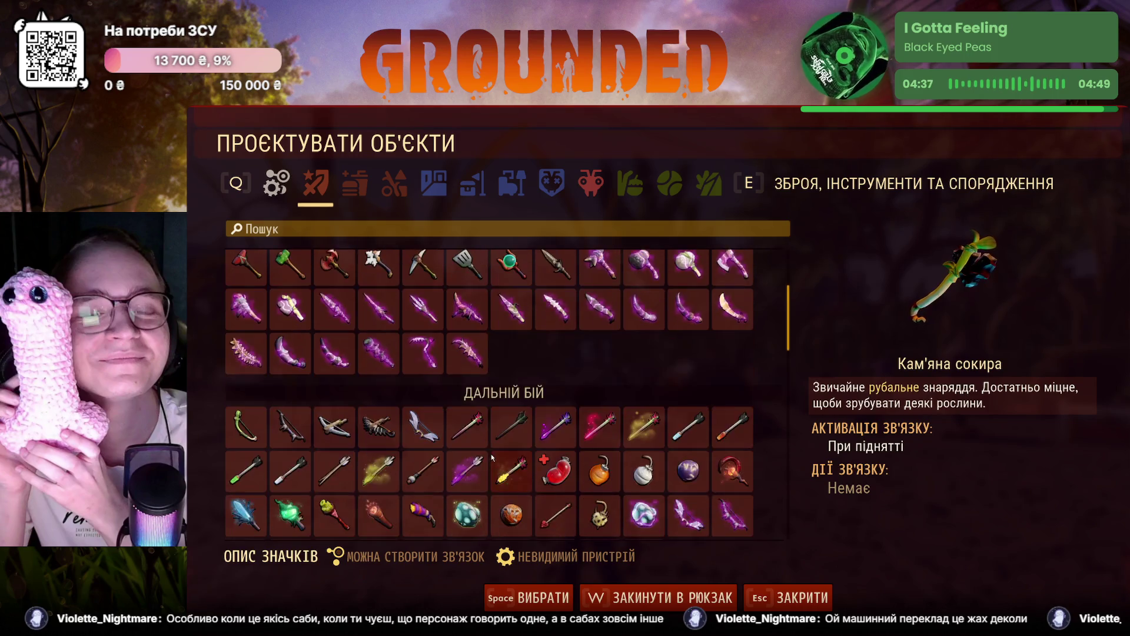
pyautogui.scroll(-2, 490, 455)
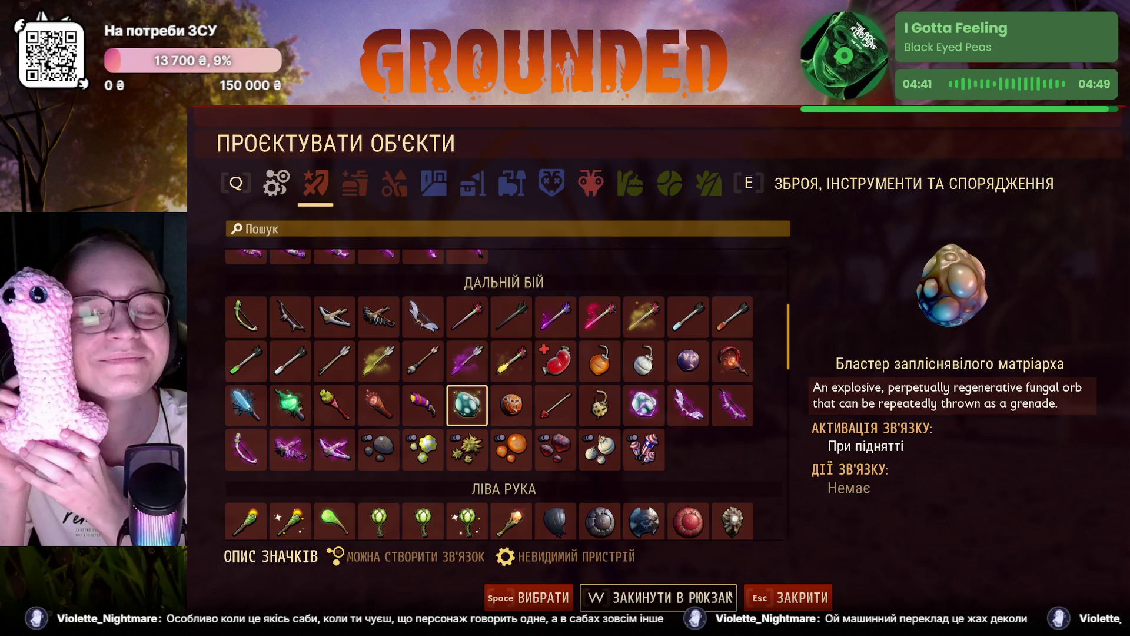
pyautogui.click(530, 597)
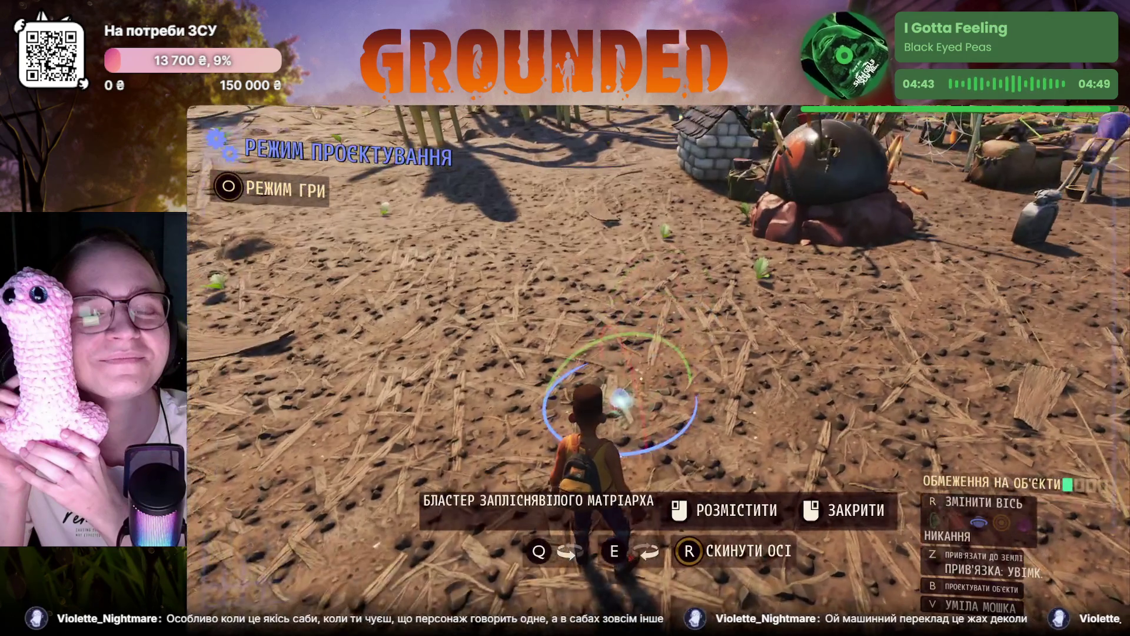
pyautogui.press('Escape')
pyautogui.press('Escape')
pyautogui.press('Tab')
pyautogui.press('Tab')
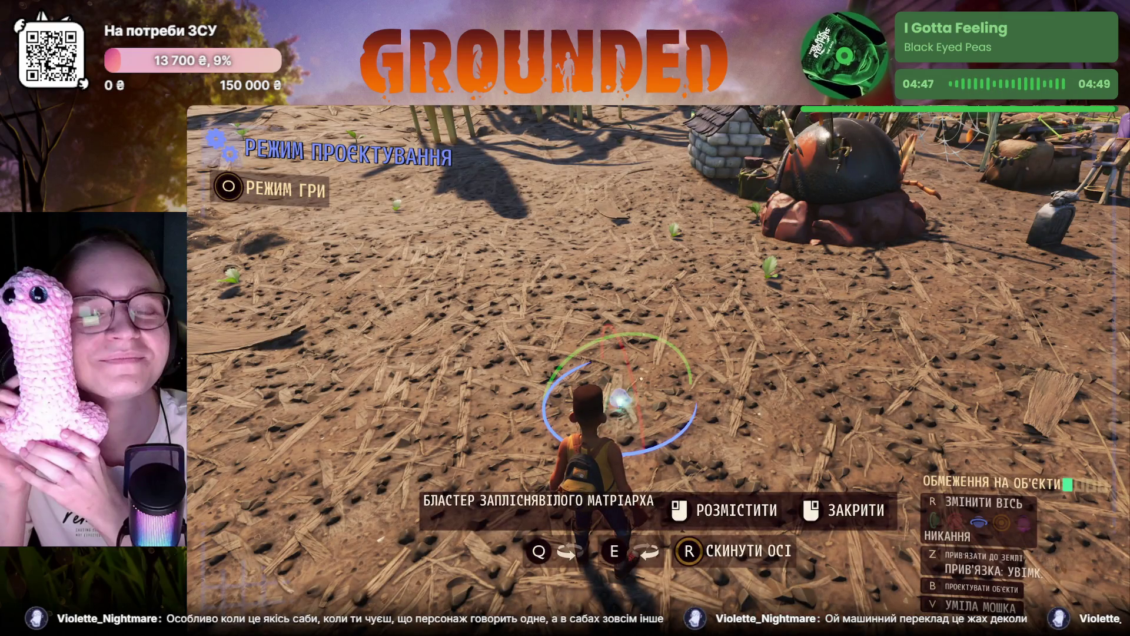
pyautogui.rightClick(565, 318)
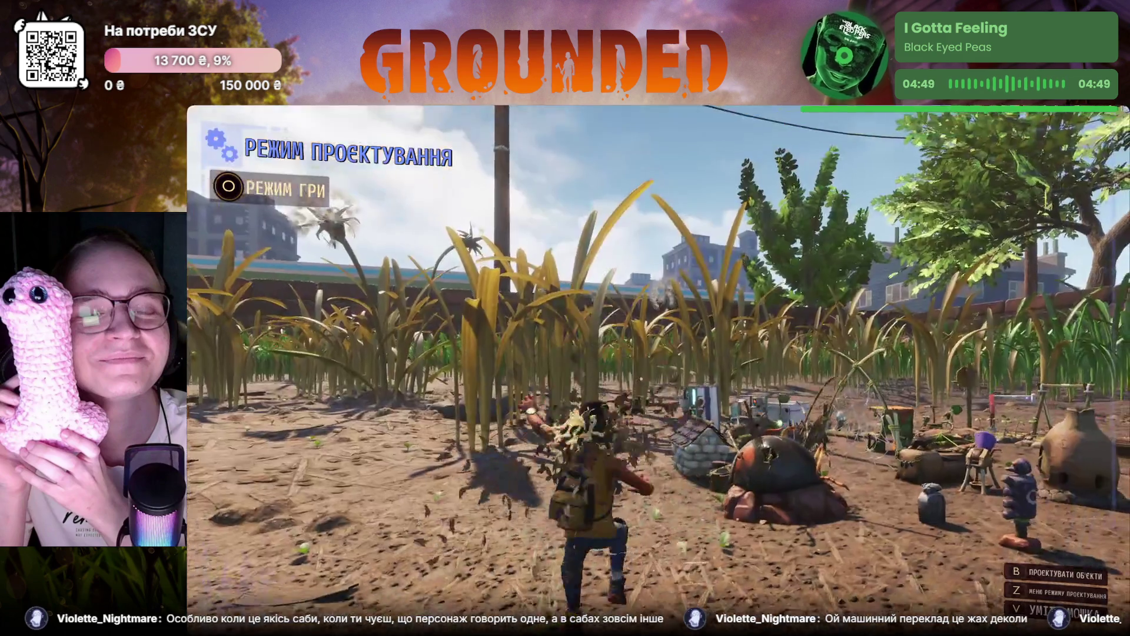
# Step: Add a Бластер заплеснявілого матріарха to the backpack and check it there
pyautogui.press('b')
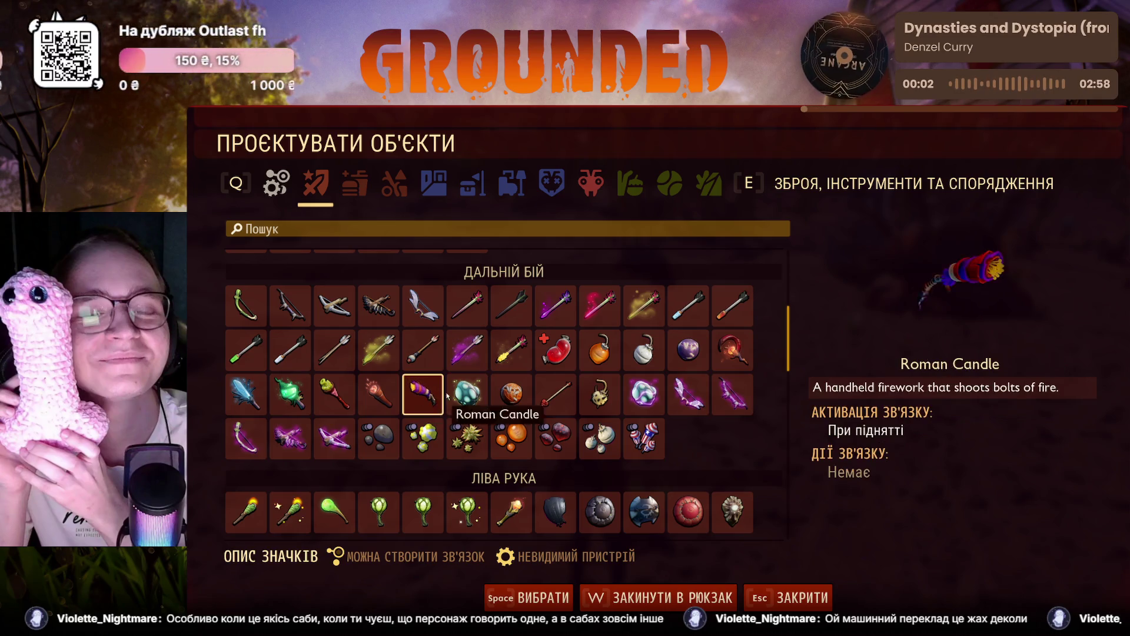
pyautogui.press('w')
pyautogui.press('Escape')
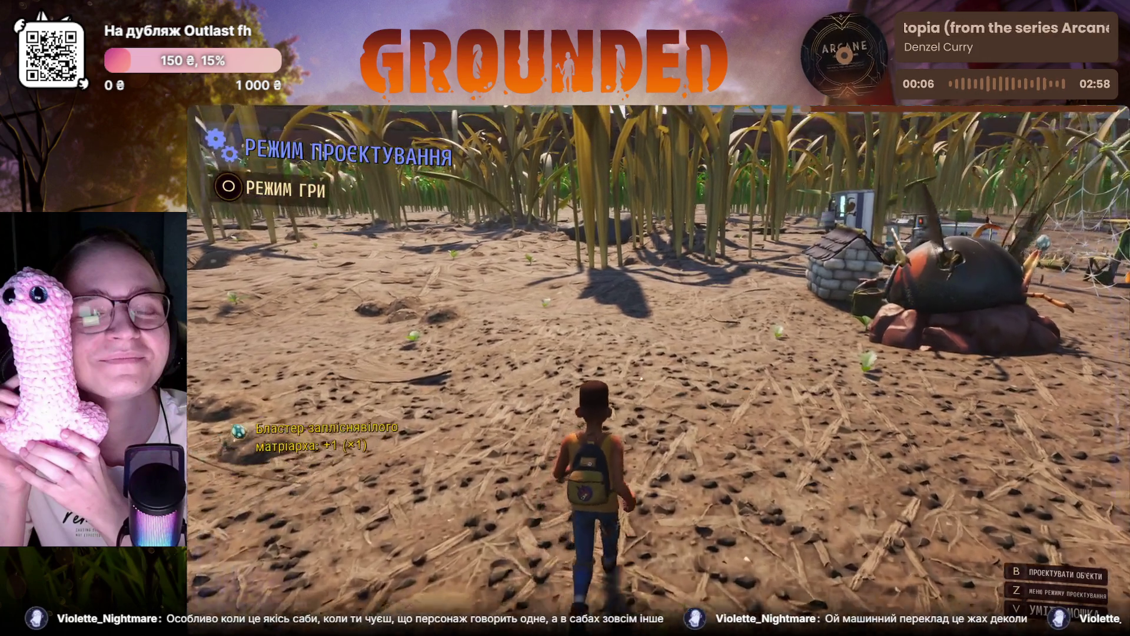
pyautogui.press('Tab')
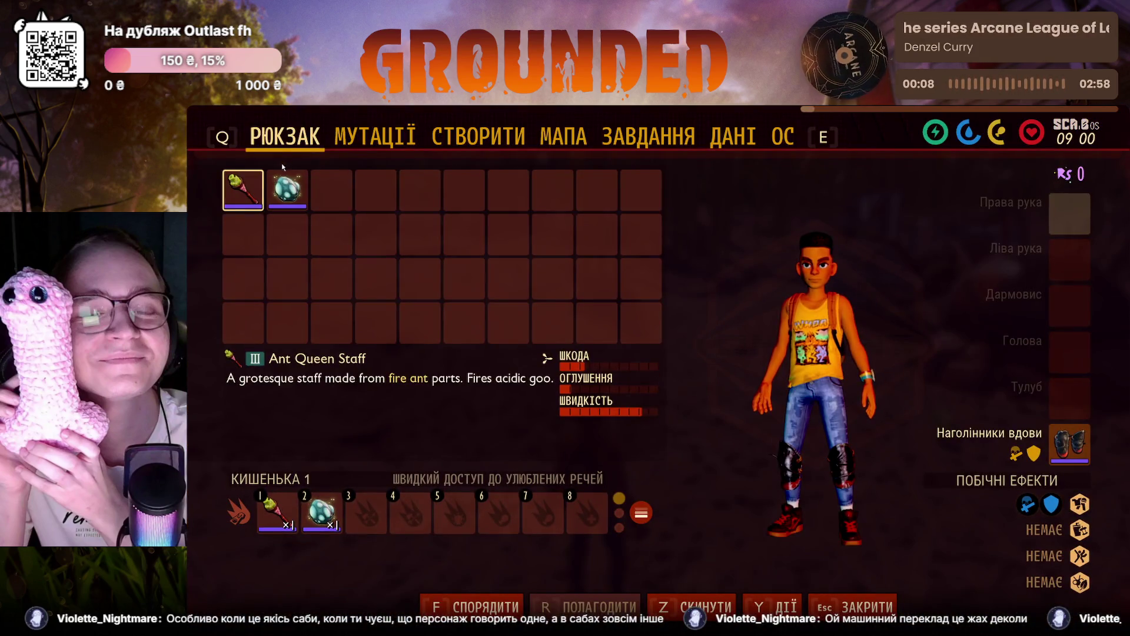
pyautogui.press('Tab')
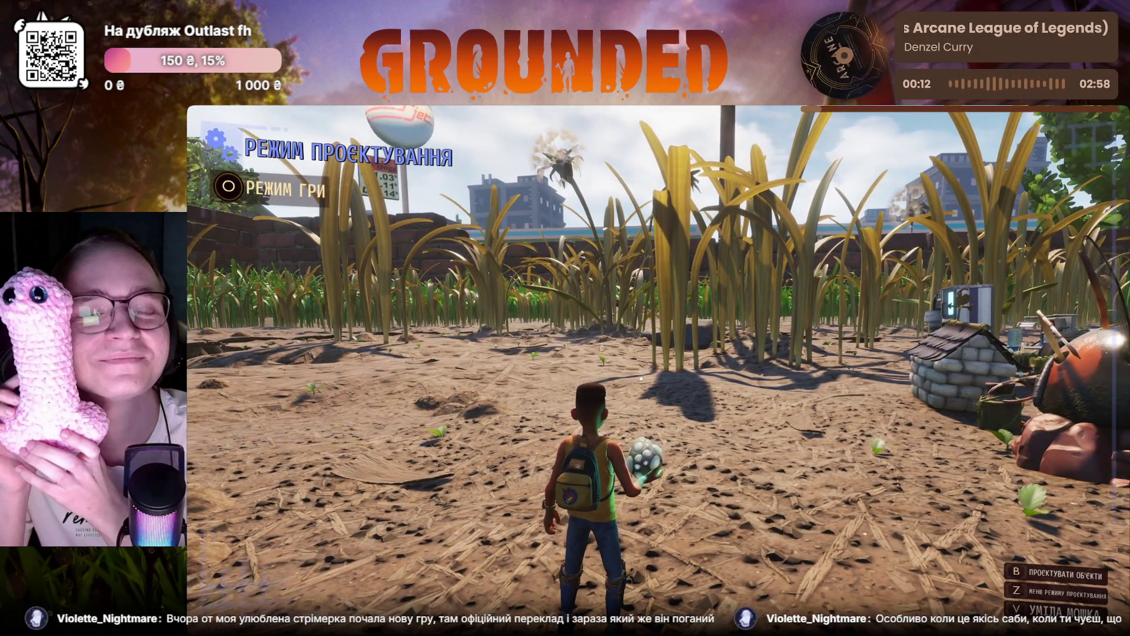
# Step: Bring up the game settings from the pause menu
pyautogui.press('w')
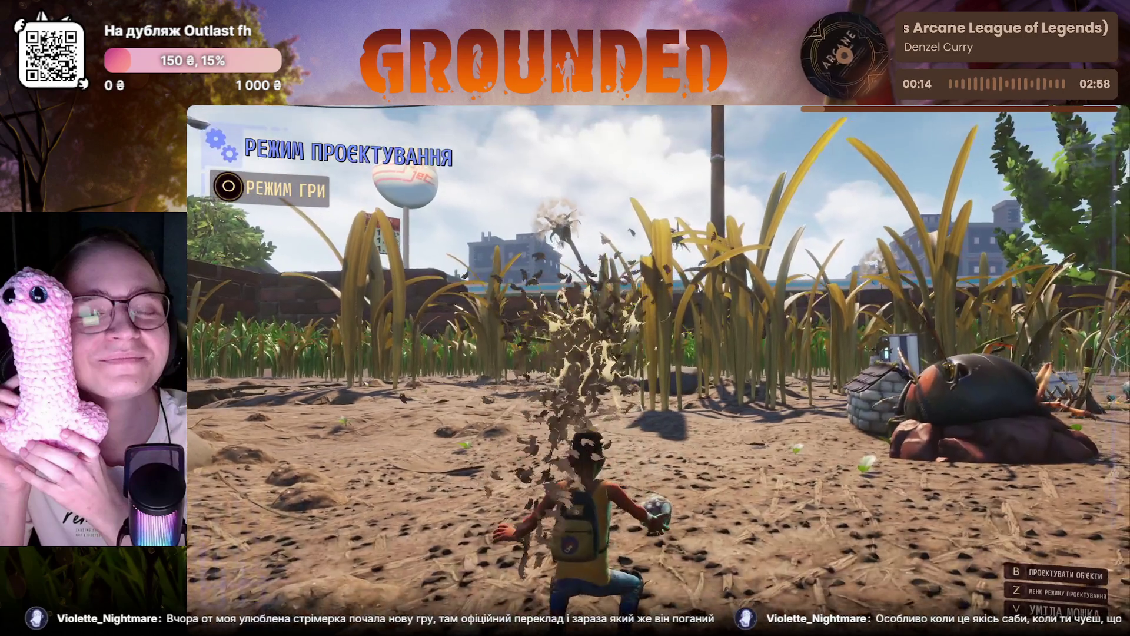
pyautogui.press('b')
pyautogui.press('Escape')
pyautogui.press('Escape')
pyautogui.click(289, 378)
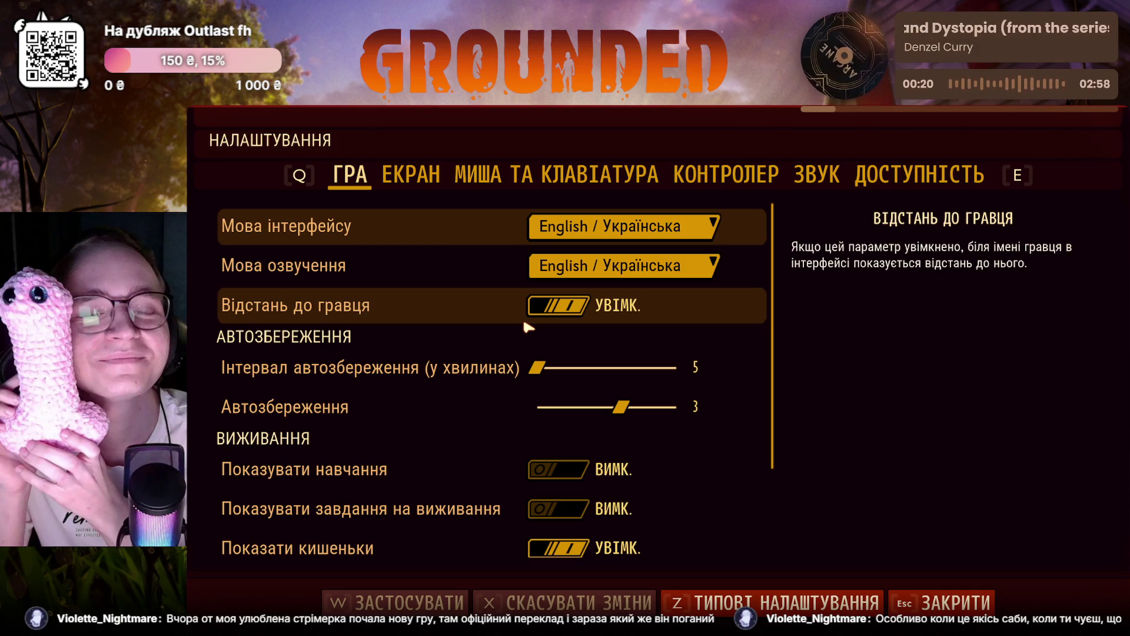
# Step: Review the sound, accessibility, controls and display pages, then land on the ГРА settings page
pyautogui.click(751, 175)
pyautogui.click(814, 176)
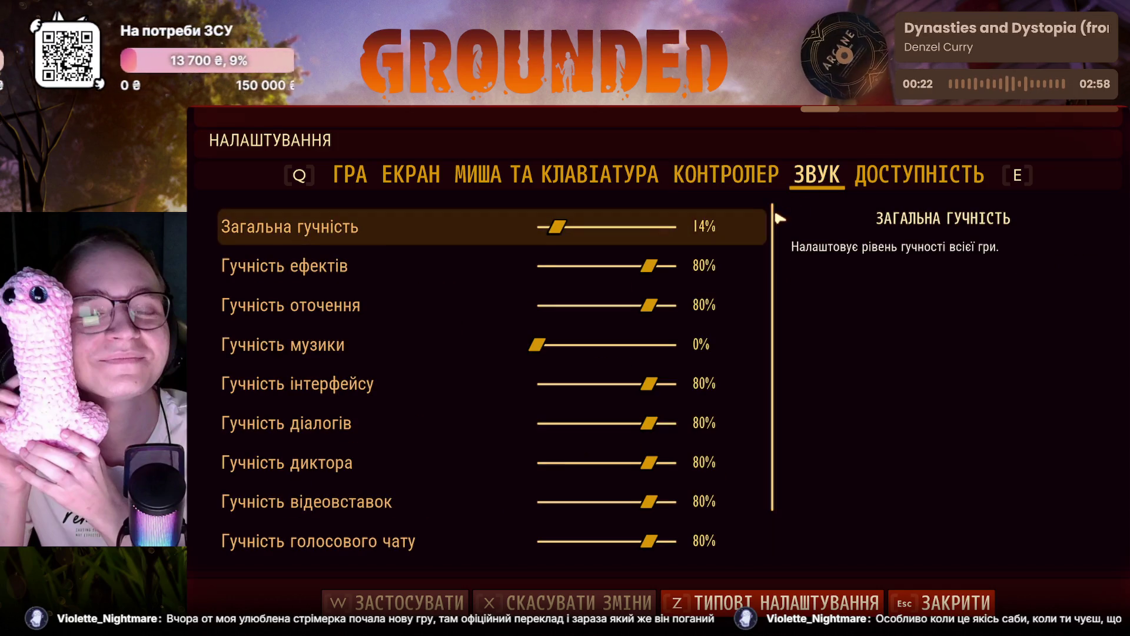
pyautogui.scroll(-2, 778, 216)
pyautogui.press('e')
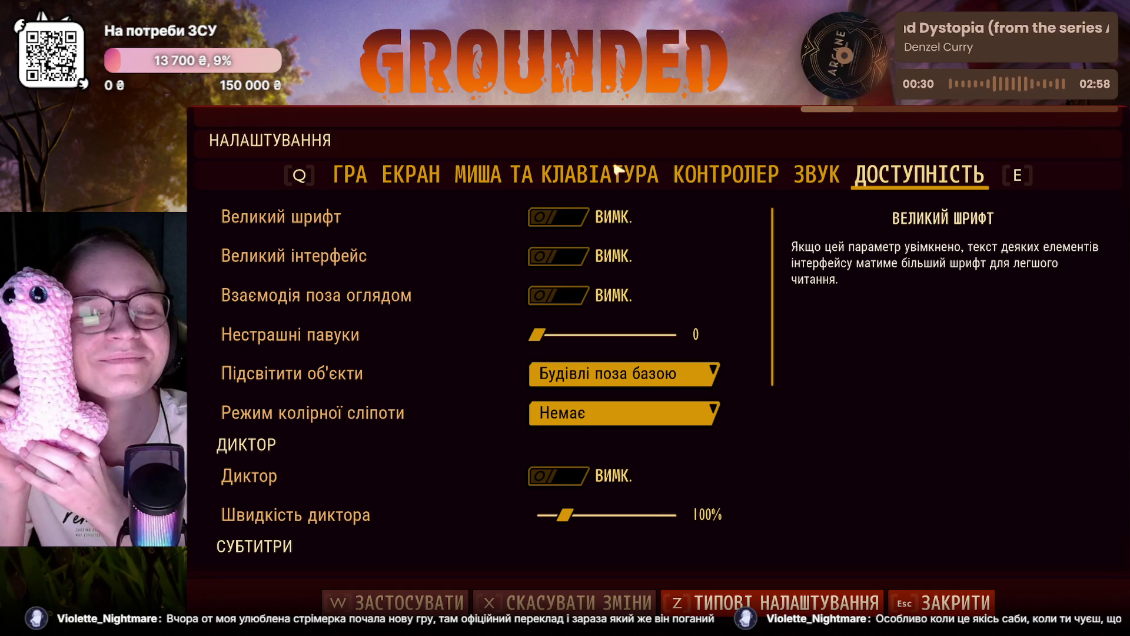
pyautogui.scroll(-5, 353, 256)
pyautogui.scroll(-3, 446, 201)
pyautogui.click(447, 178)
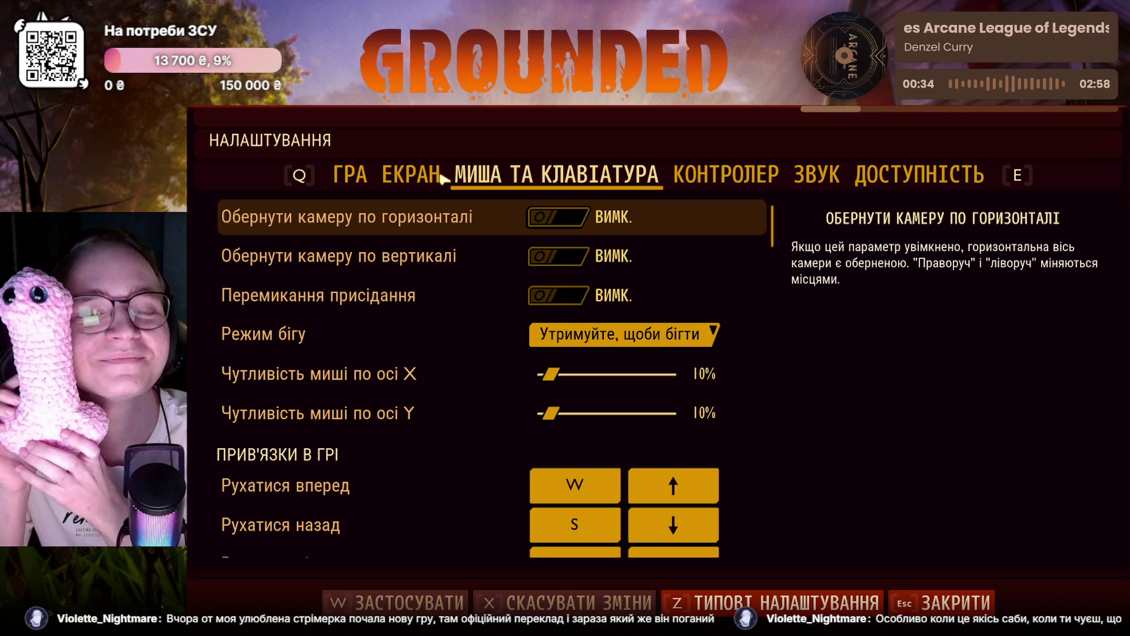
pyautogui.click(438, 176)
pyautogui.scroll(-3, 782, 522)
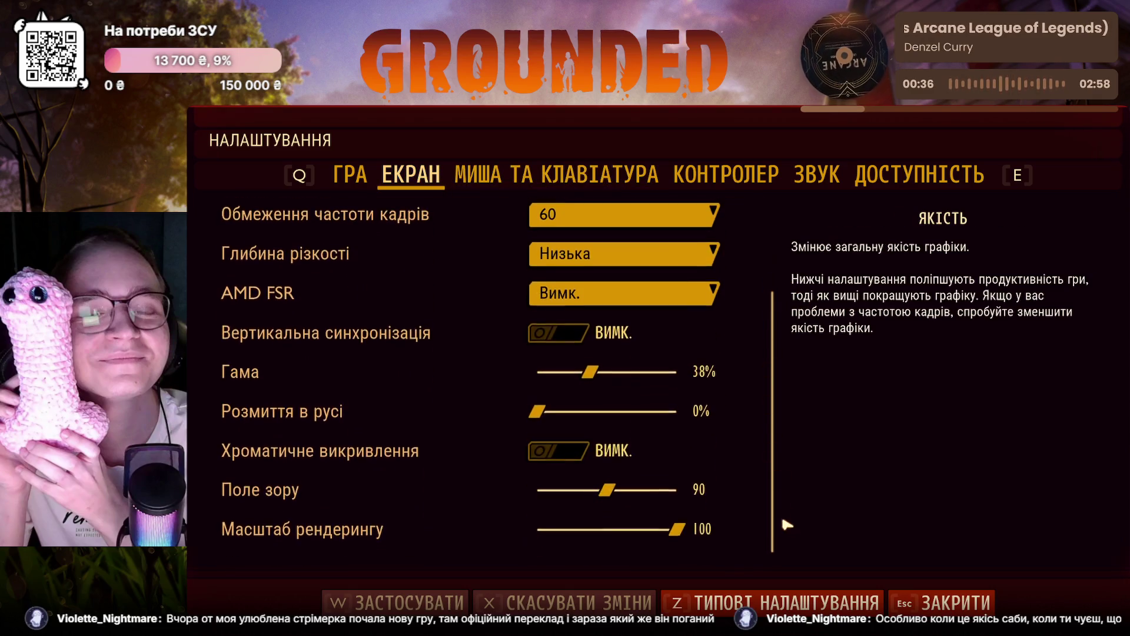
pyautogui.scroll(3, 782, 525)
pyautogui.scroll(-3, 788, 504)
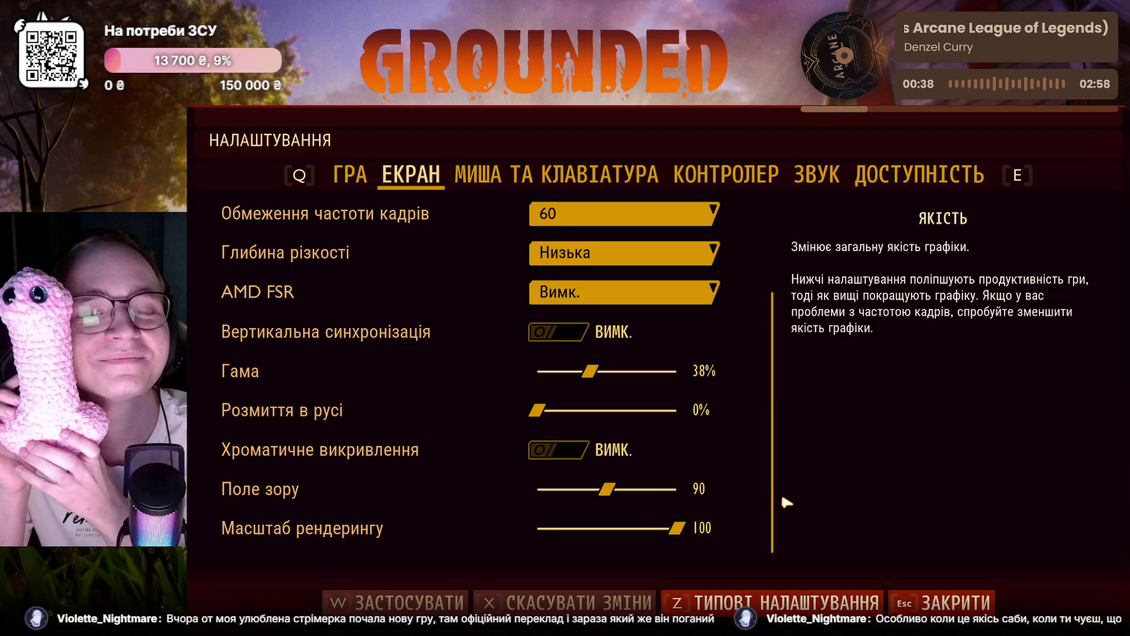
pyautogui.click(362, 176)
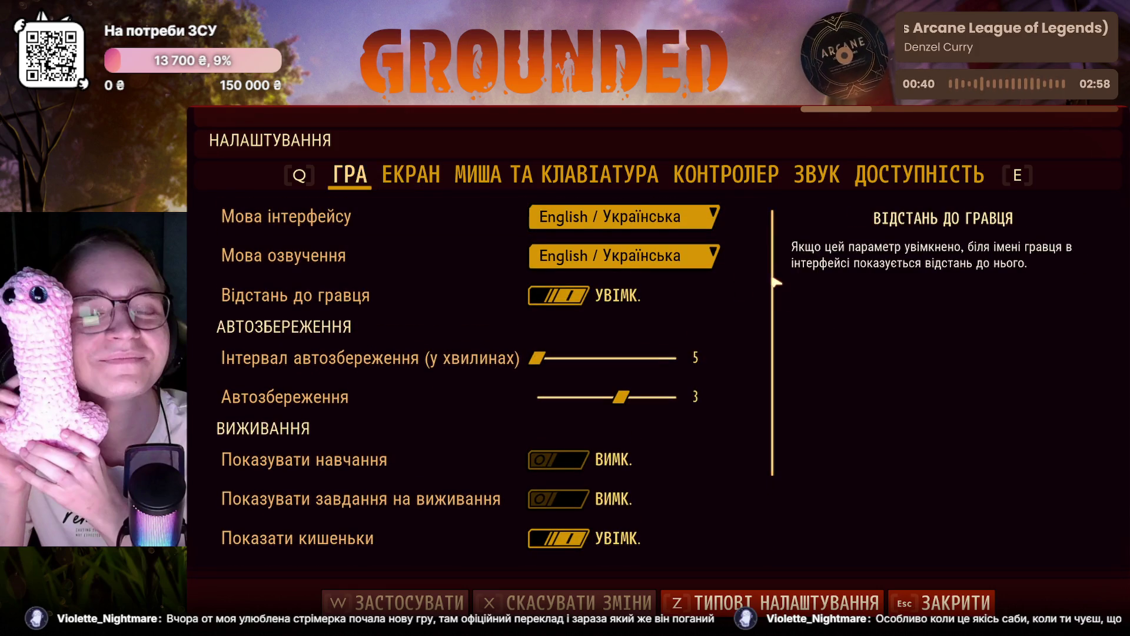
pyautogui.scroll(-3, 777, 283)
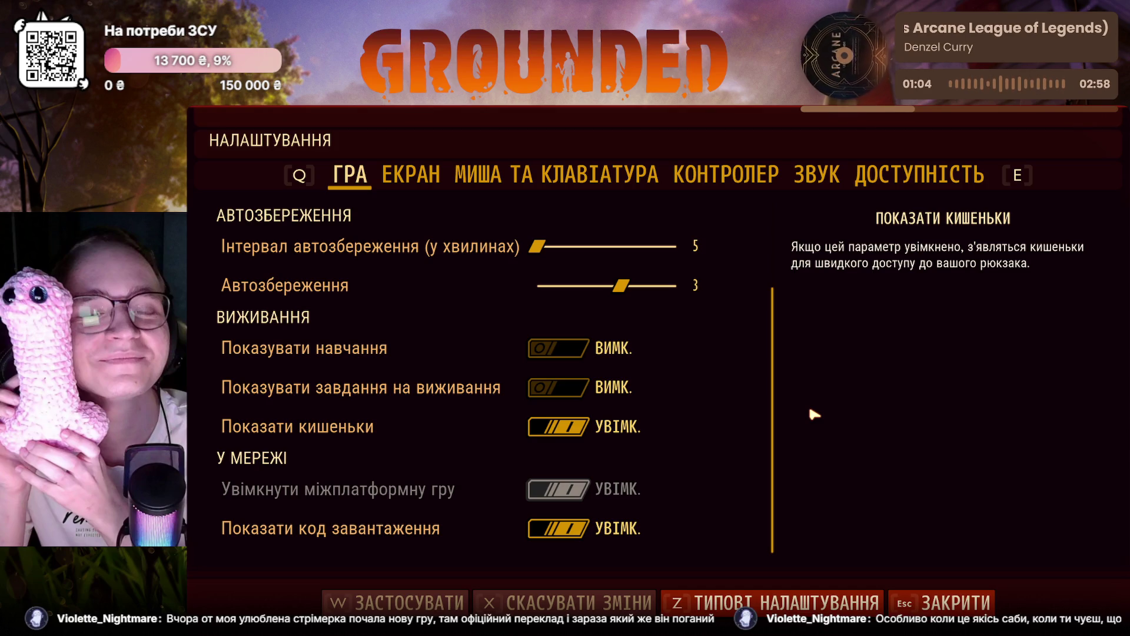
# Step: Flip between the ГРА and ЕКРАН pages, finishing on the display settings with 2560x1440, epic quality and 60 fps
pyautogui.click(410, 173)
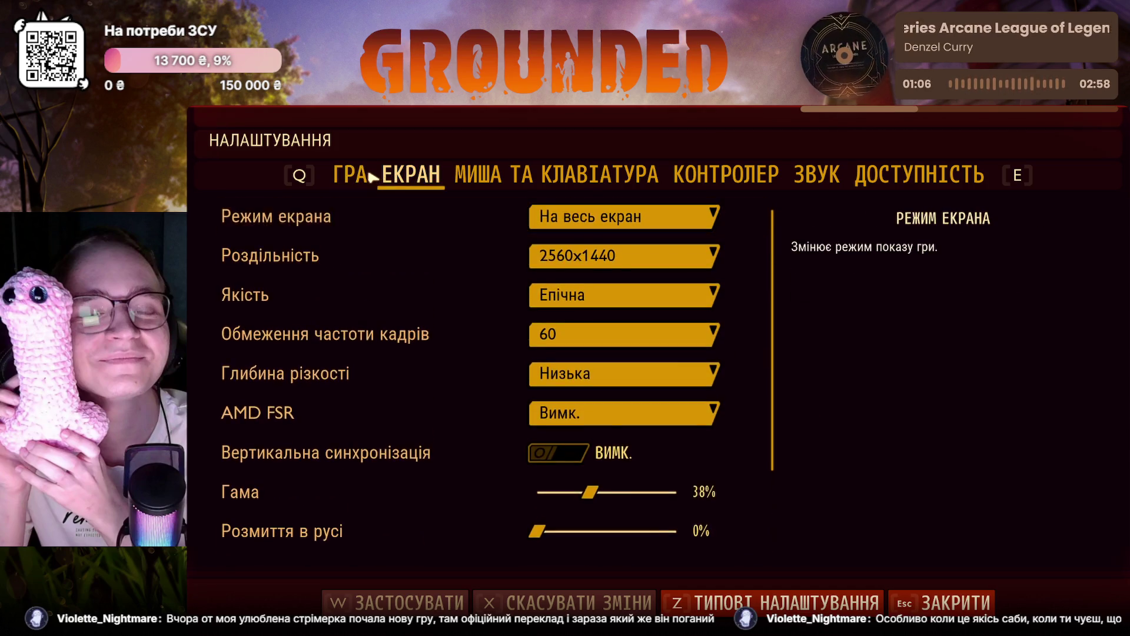
pyautogui.click(350, 174)
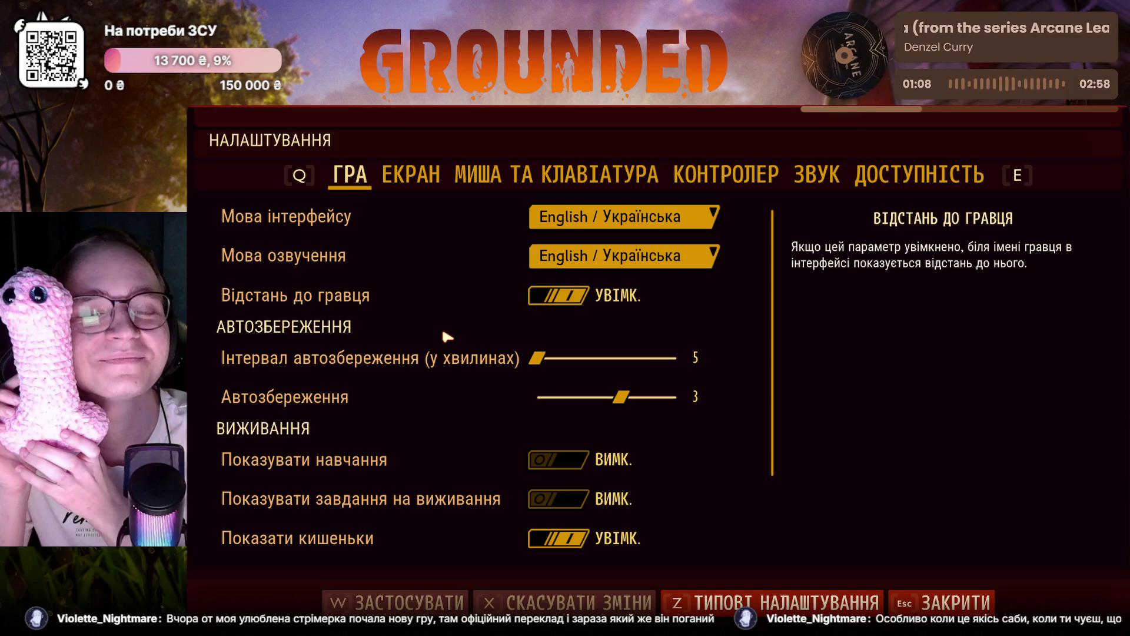
pyautogui.scroll(-3, 446, 333)
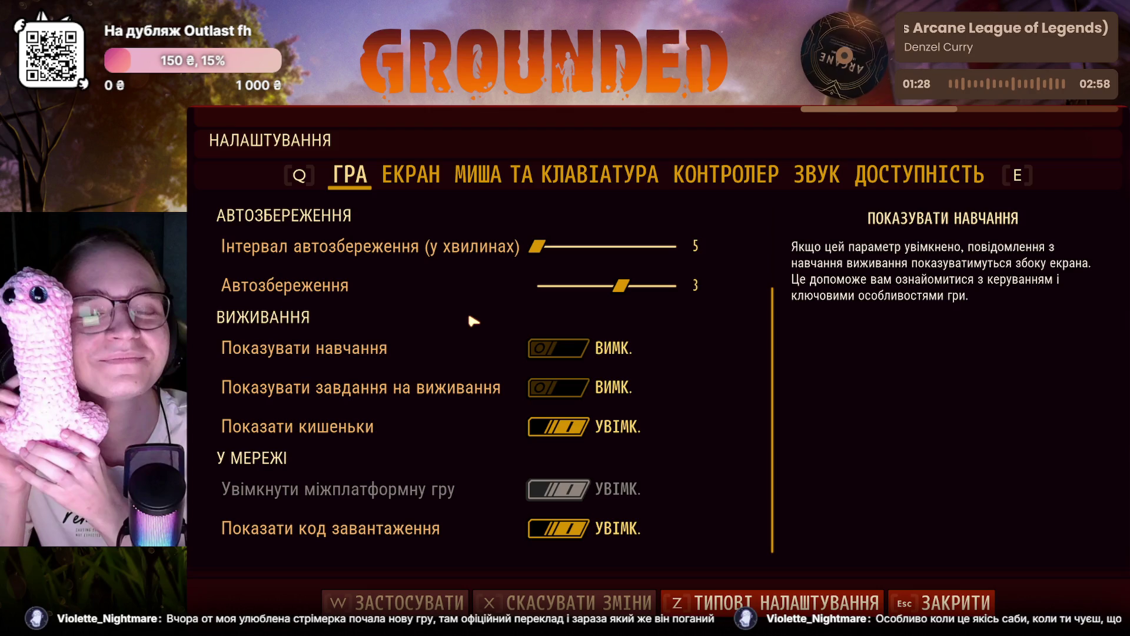
pyautogui.scroll(2, 781, 449)
pyautogui.scroll(-2, 780, 448)
pyautogui.click(406, 173)
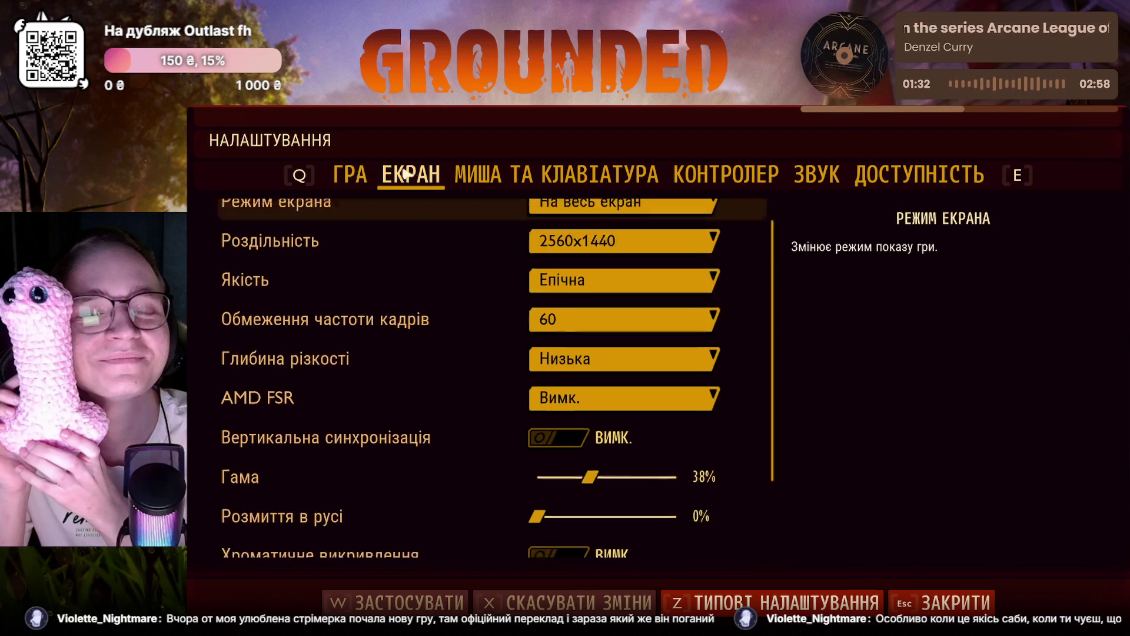
pyautogui.click(345, 176)
pyautogui.scroll(-2, 416, 504)
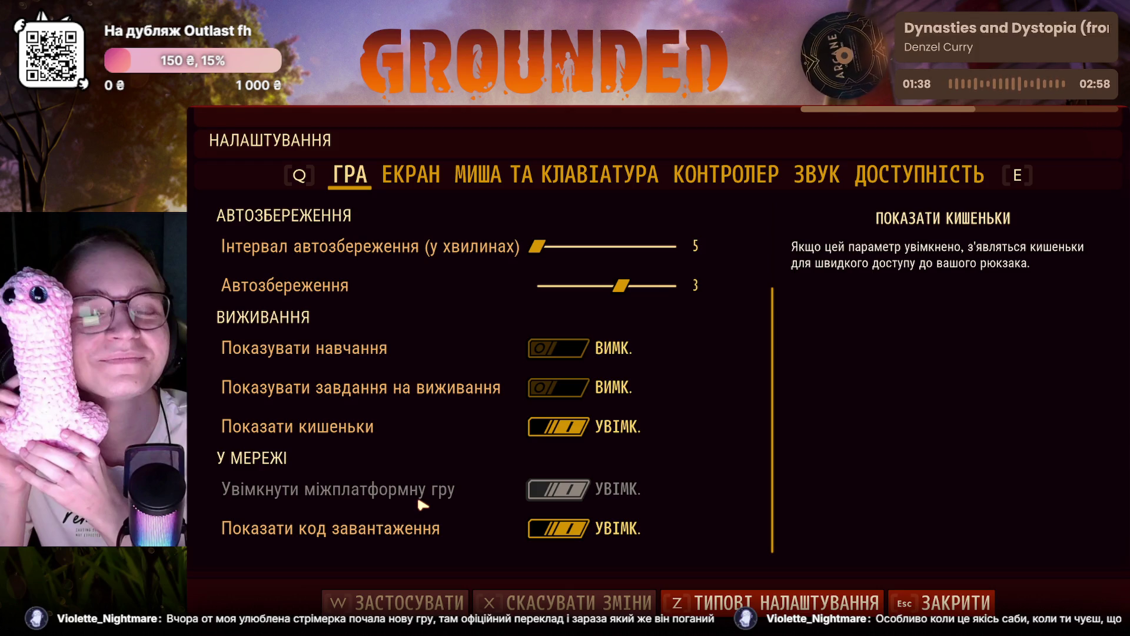
pyautogui.scroll(3, 424, 497)
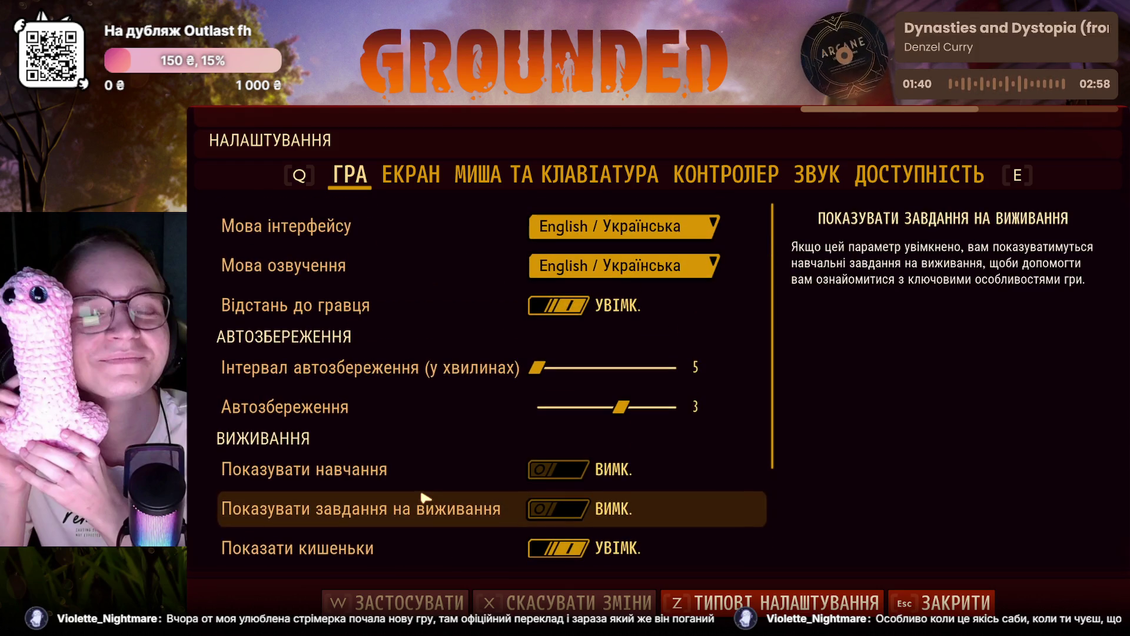
pyautogui.scroll(-3, 424, 498)
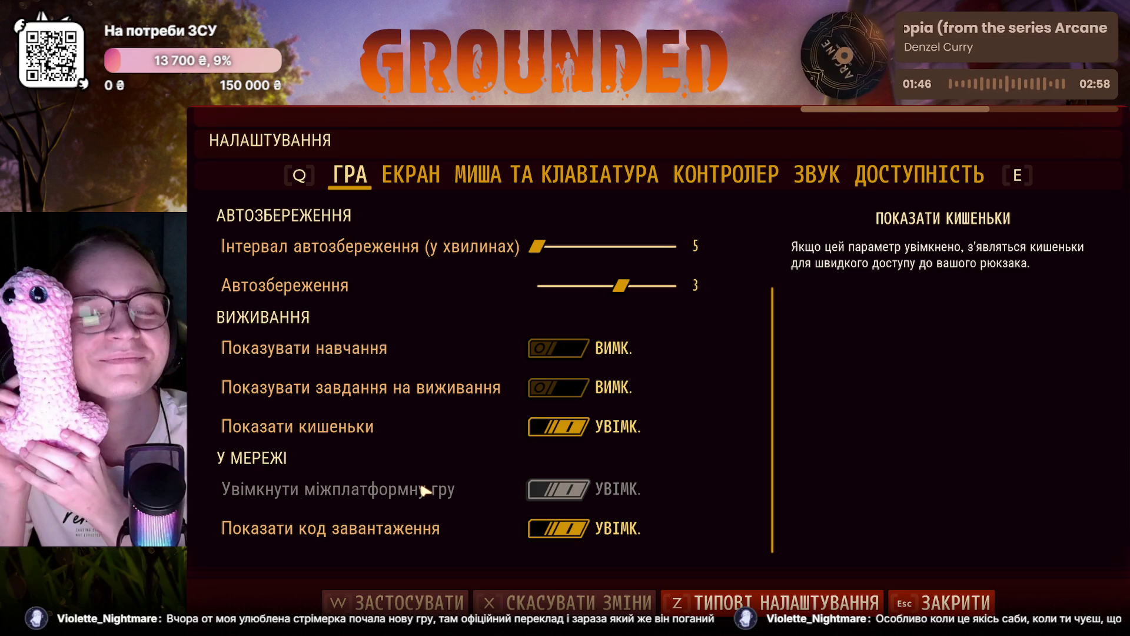
pyautogui.scroll(3, 424, 491)
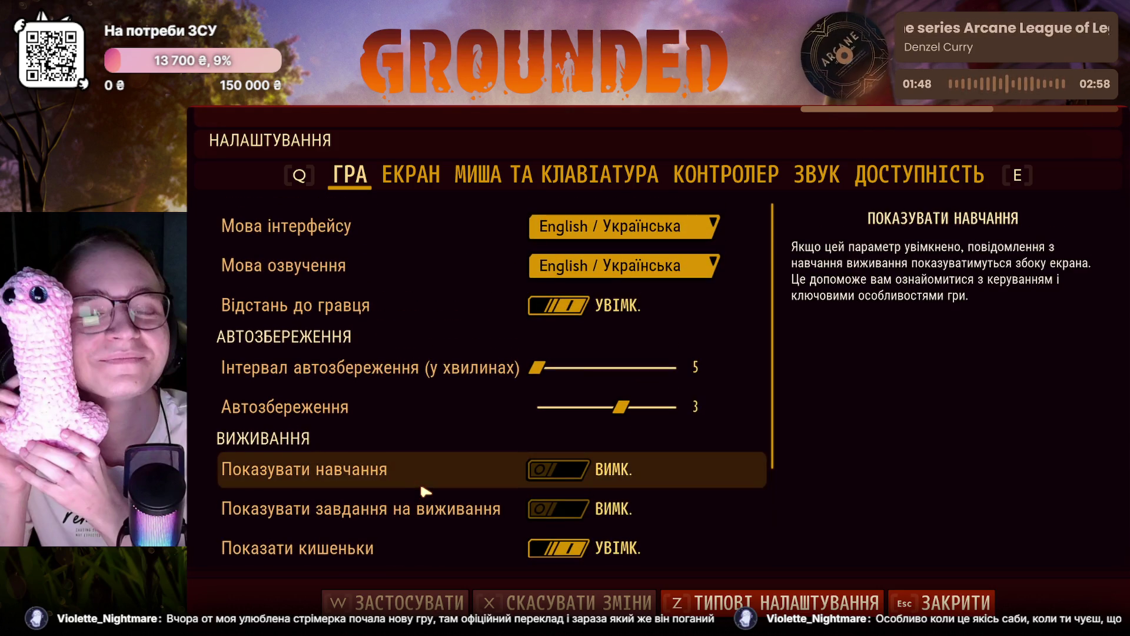
pyautogui.scroll(-3, 425, 491)
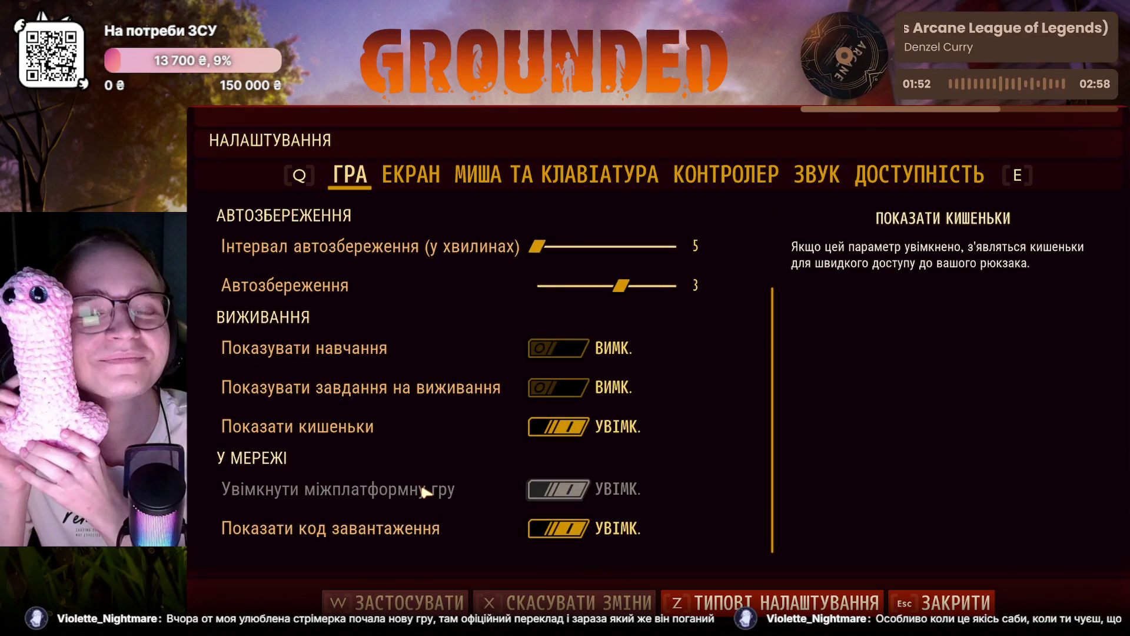
pyautogui.click(406, 182)
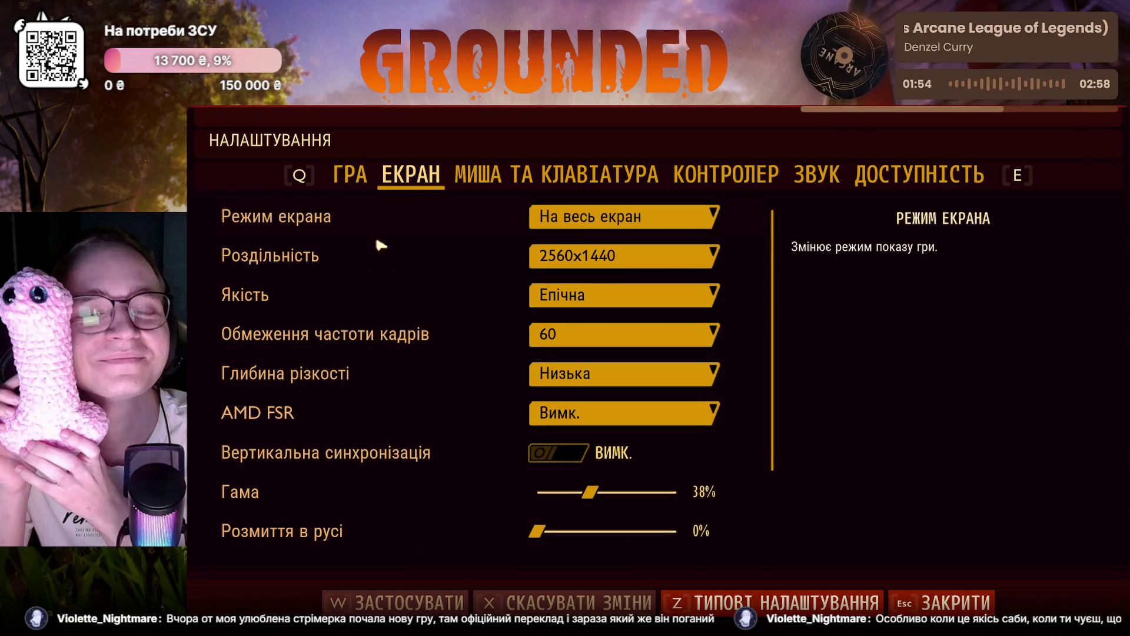
pyautogui.scroll(-3, 422, 495)
pyautogui.scroll(-1, 420, 495)
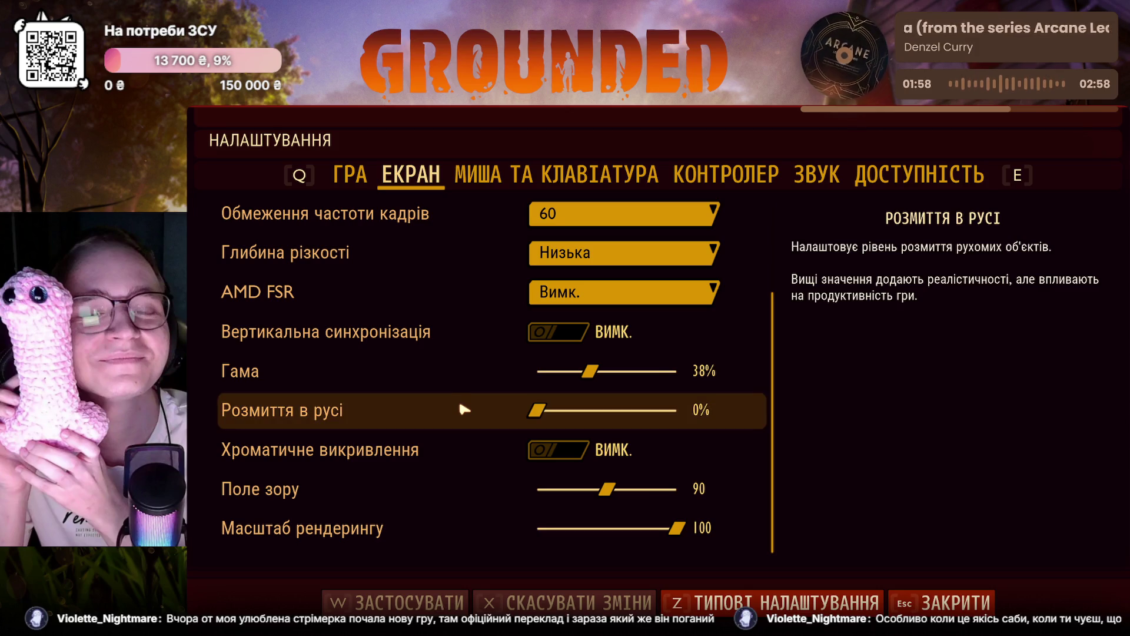
# Step: Leave motion blur at 0%, scroll the МИША ТА КЛАВІАТУРА bindings, then close settings and resume play
pyautogui.moveTo(537, 411)
pyautogui.mouseDown()
pyautogui.moveTo(558, 412)
pyautogui.moveTo(503, 412)
pyautogui.mouseUp()
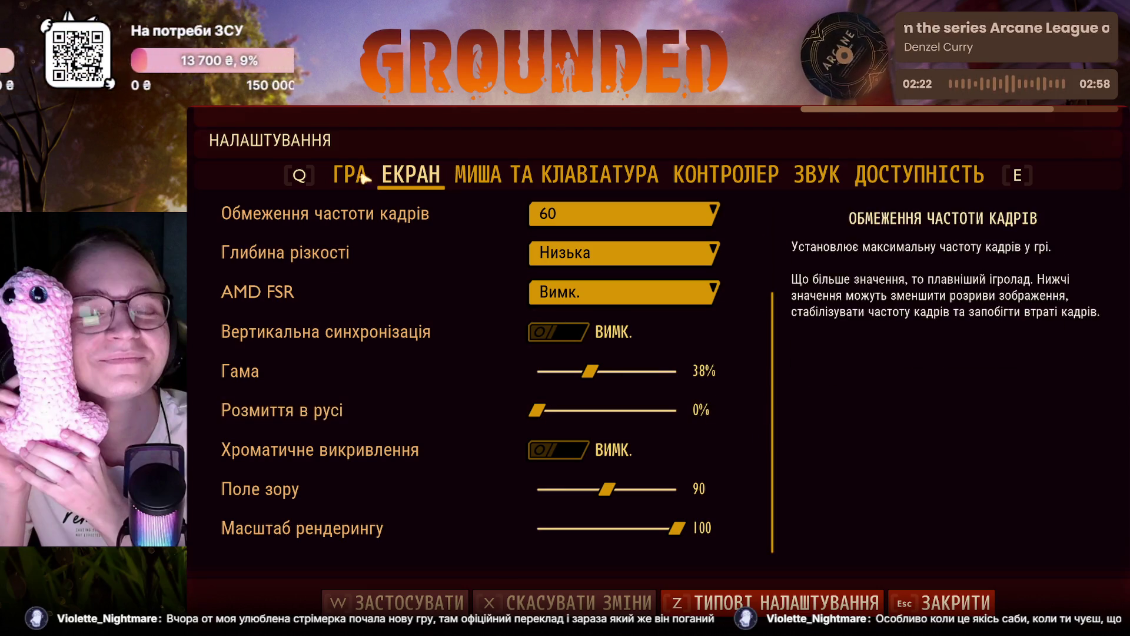
pyautogui.click(726, 173)
pyautogui.press('q')
pyautogui.scroll(-2, 776, 257)
pyautogui.scroll(-5, 775, 254)
pyautogui.scroll(-3, 774, 254)
pyautogui.scroll(5, 774, 257)
pyautogui.scroll(-5, 772, 260)
pyautogui.scroll(-3, 768, 268)
pyautogui.scroll(-1, 768, 269)
pyautogui.scroll(-4, 767, 279)
pyautogui.scroll(-4, 764, 290)
pyautogui.scroll(-3, 761, 302)
pyautogui.scroll(-3, 762, 305)
pyautogui.scroll(-1, 762, 311)
pyautogui.scroll(-2, 762, 318)
pyautogui.scroll(-3, 759, 325)
pyautogui.scroll(-4, 756, 331)
pyautogui.scroll(-1, 752, 337)
pyautogui.scroll(-6, 751, 349)
pyautogui.scroll(-2, 751, 366)
pyautogui.scroll(-2, 750, 372)
pyautogui.scroll(-5, 750, 380)
pyautogui.scroll(-2, 750, 391)
pyautogui.scroll(-8, 748, 408)
pyautogui.scroll(-1, 746, 415)
pyautogui.scroll(-2, 744, 419)
pyautogui.scroll(-3, 744, 430)
pyautogui.scroll(-1, 744, 435)
pyautogui.scroll(-3, 743, 442)
pyautogui.scroll(-3, 742, 450)
pyautogui.scroll(-1, 742, 458)
pyautogui.scroll(-3, 742, 463)
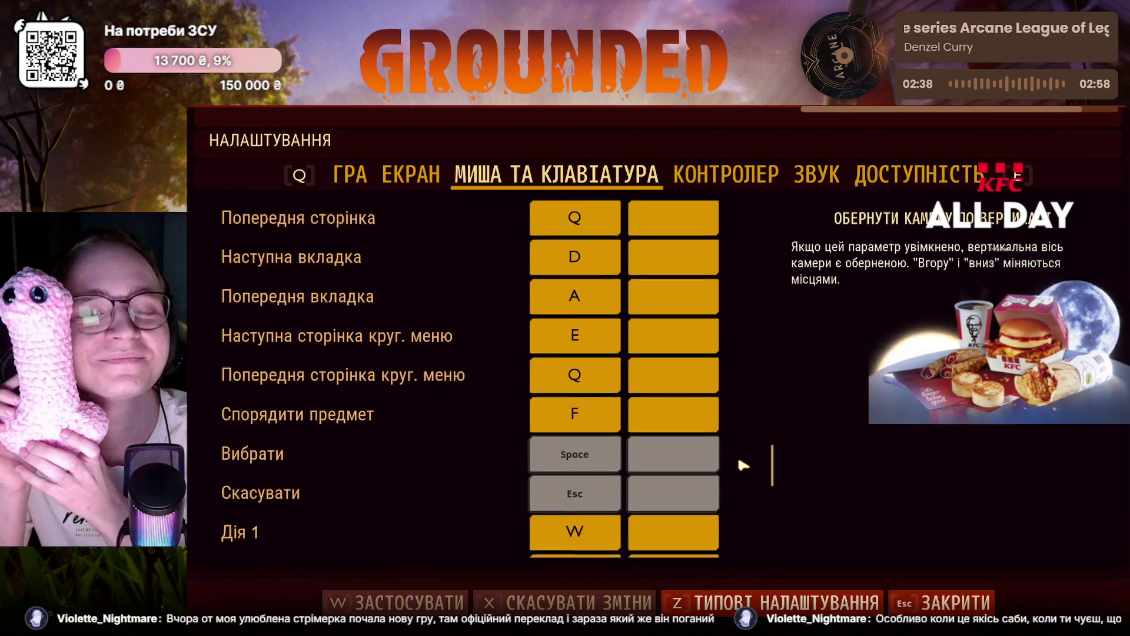
pyautogui.scroll(8, 740, 441)
pyautogui.scroll(5, 739, 371)
pyautogui.scroll(6, 739, 340)
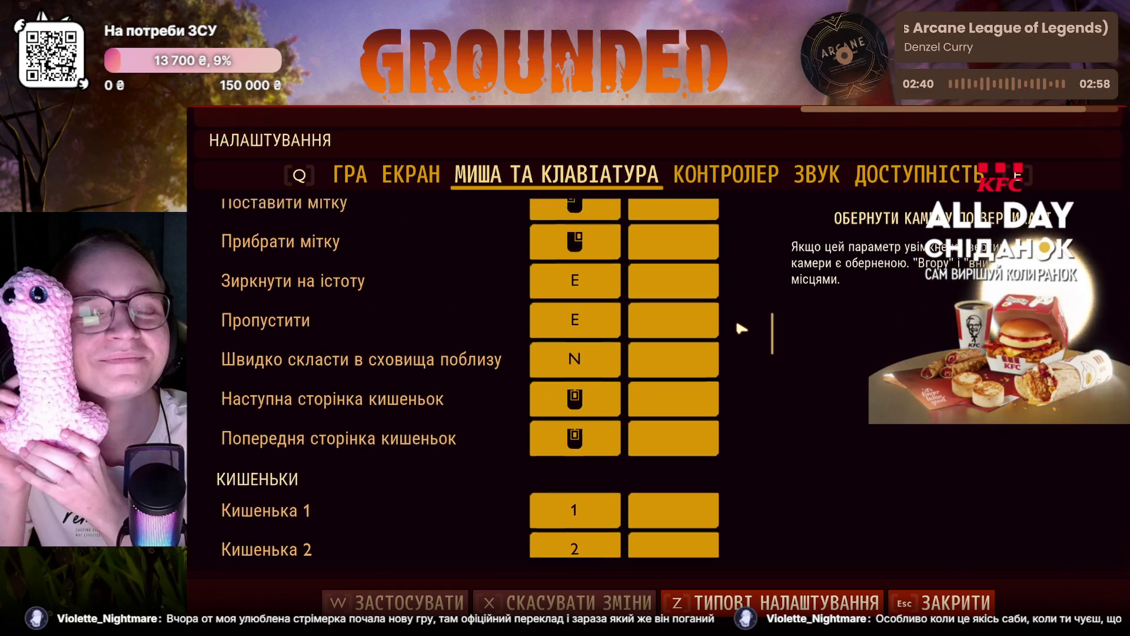
pyautogui.scroll(3, 741, 323)
pyautogui.scroll(3, 739, 316)
pyautogui.scroll(3, 737, 311)
pyautogui.scroll(2, 734, 307)
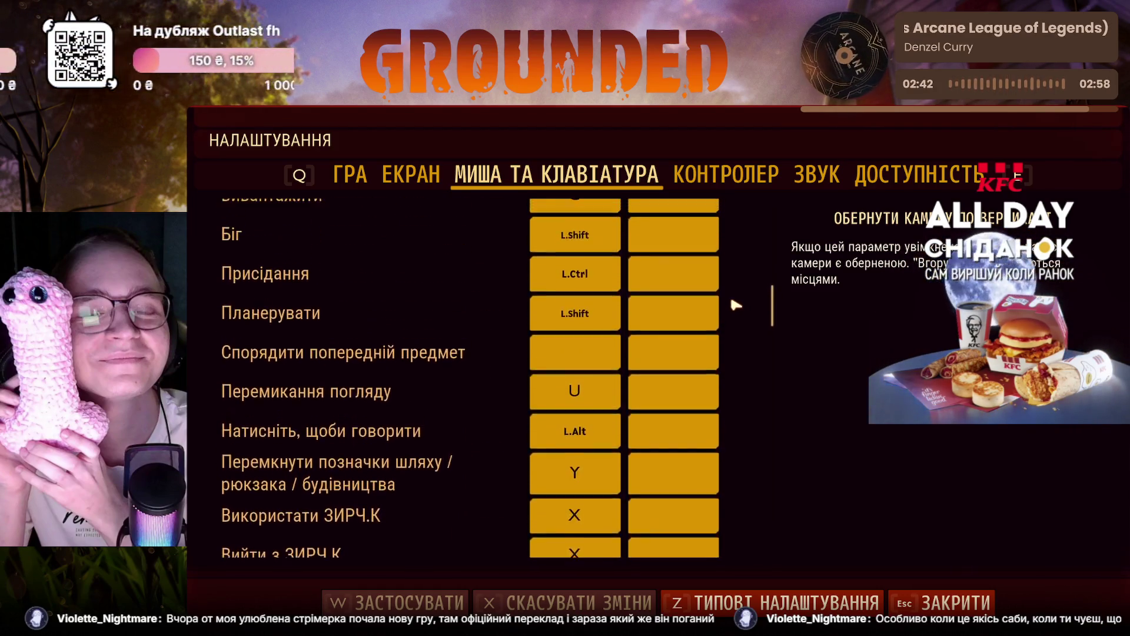
pyautogui.scroll(3, 736, 300)
pyautogui.scroll(3, 734, 291)
pyautogui.scroll(3, 735, 284)
pyautogui.scroll(3, 737, 275)
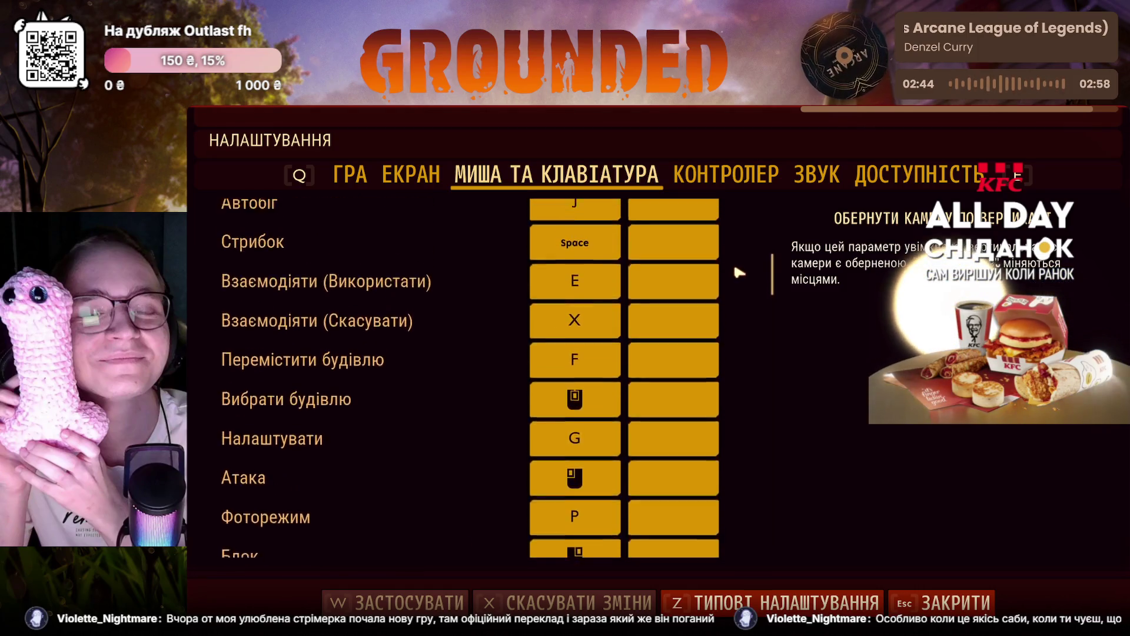
pyautogui.scroll(3, 738, 265)
pyautogui.scroll(3, 736, 254)
pyautogui.scroll(1, 737, 238)
pyautogui.scroll(-2, 745, 252)
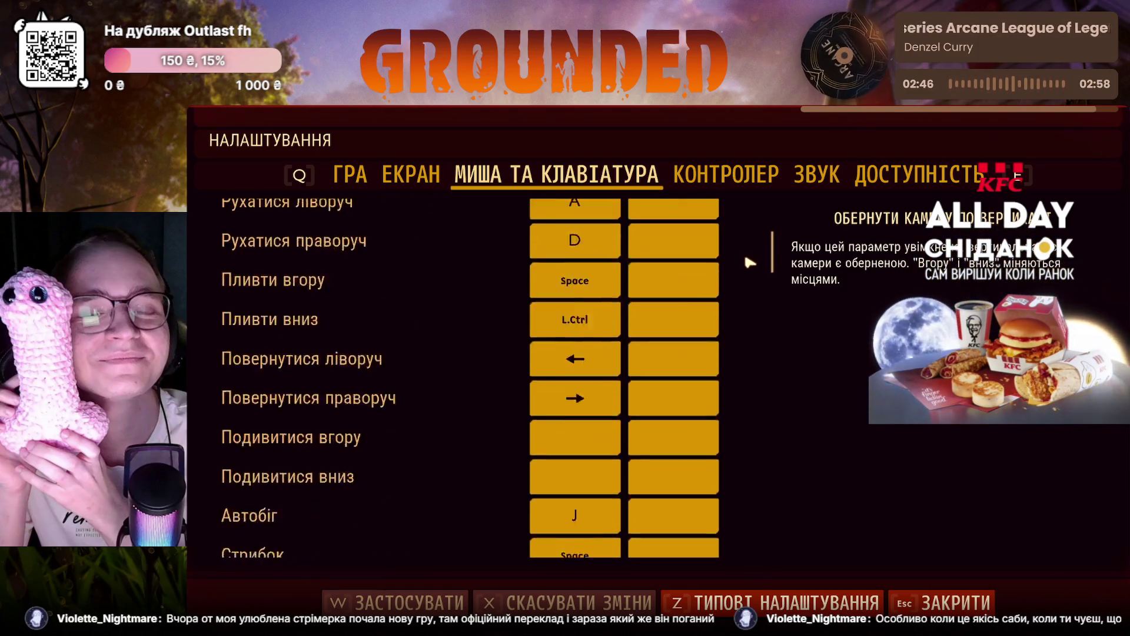
pyautogui.scroll(-3, 749, 266)
pyautogui.scroll(-2, 749, 286)
pyautogui.scroll(-3, 748, 296)
pyautogui.scroll(-2, 743, 308)
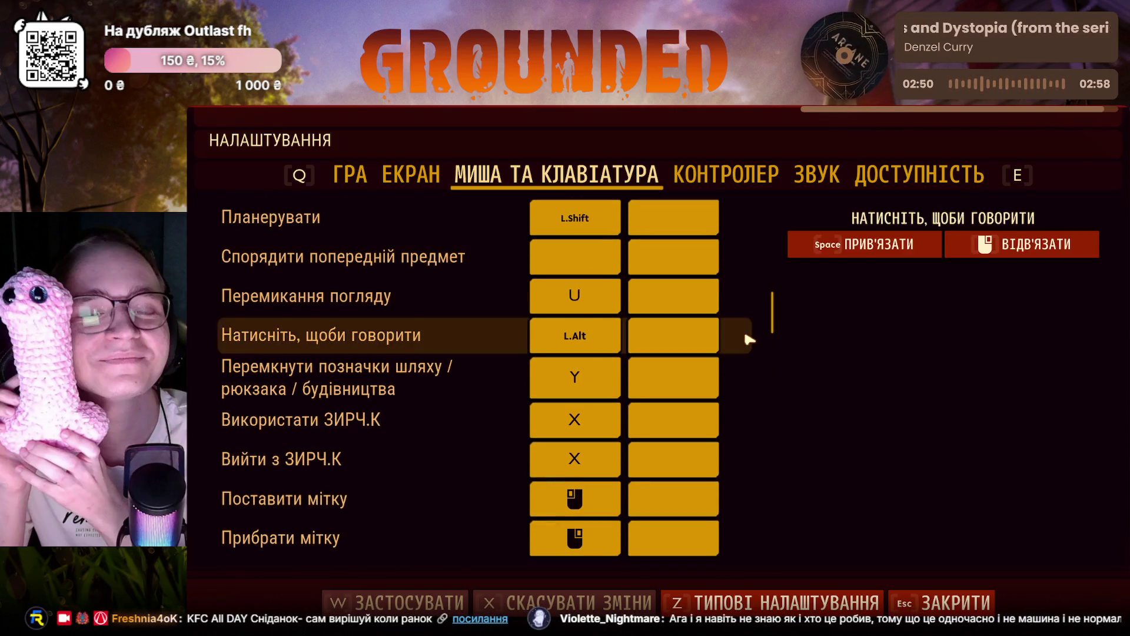
pyautogui.click(975, 597)
pyautogui.press('Escape')
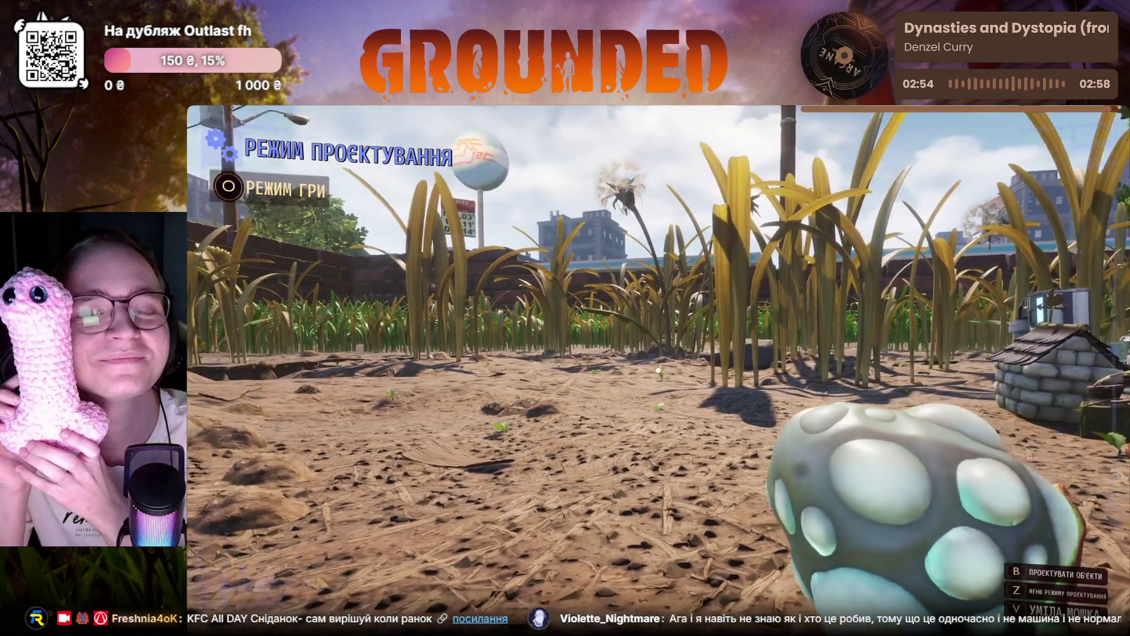
# Step: Return from build mode to play, then choose 'Вийти з гри' on the death menu
pyautogui.press('z')
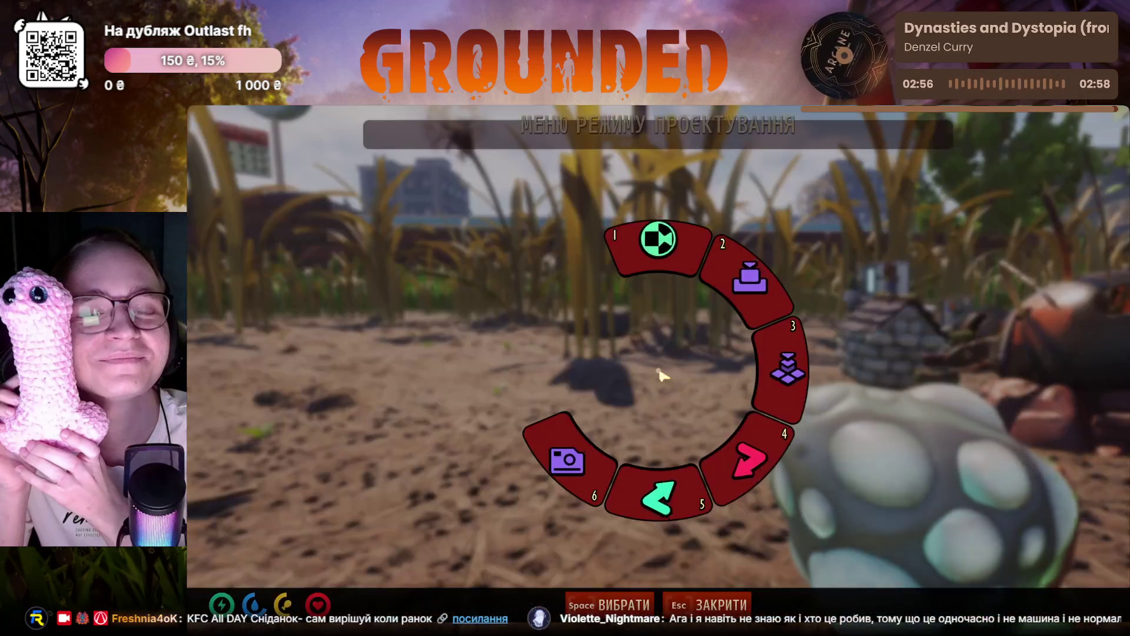
pyautogui.press('Escape')
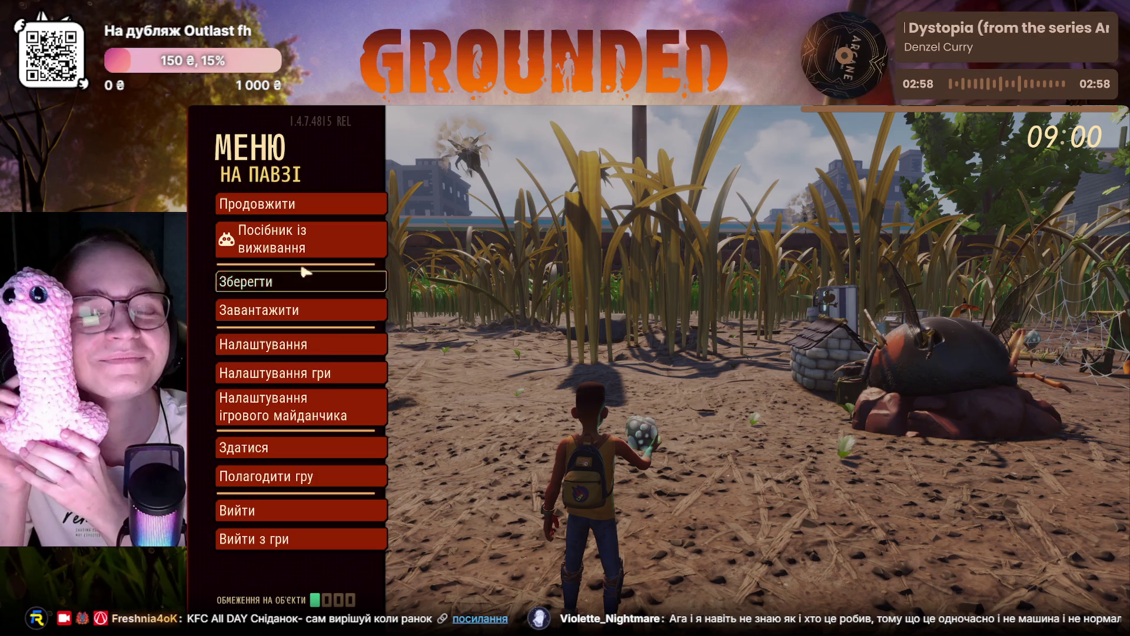
pyautogui.press('Escape')
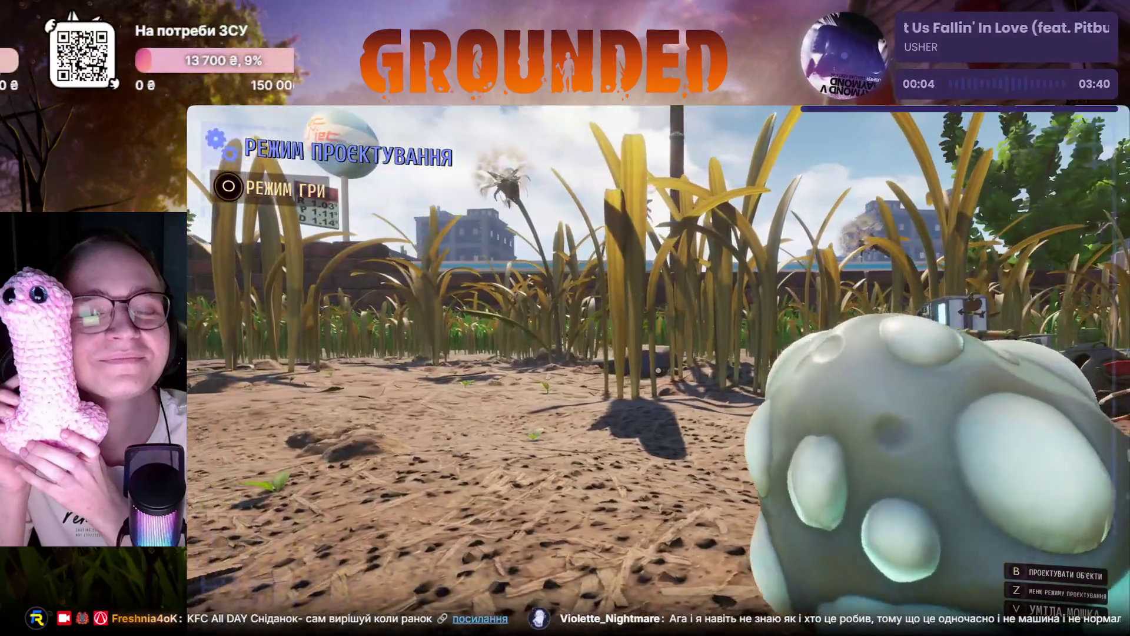
pyautogui.press('b')
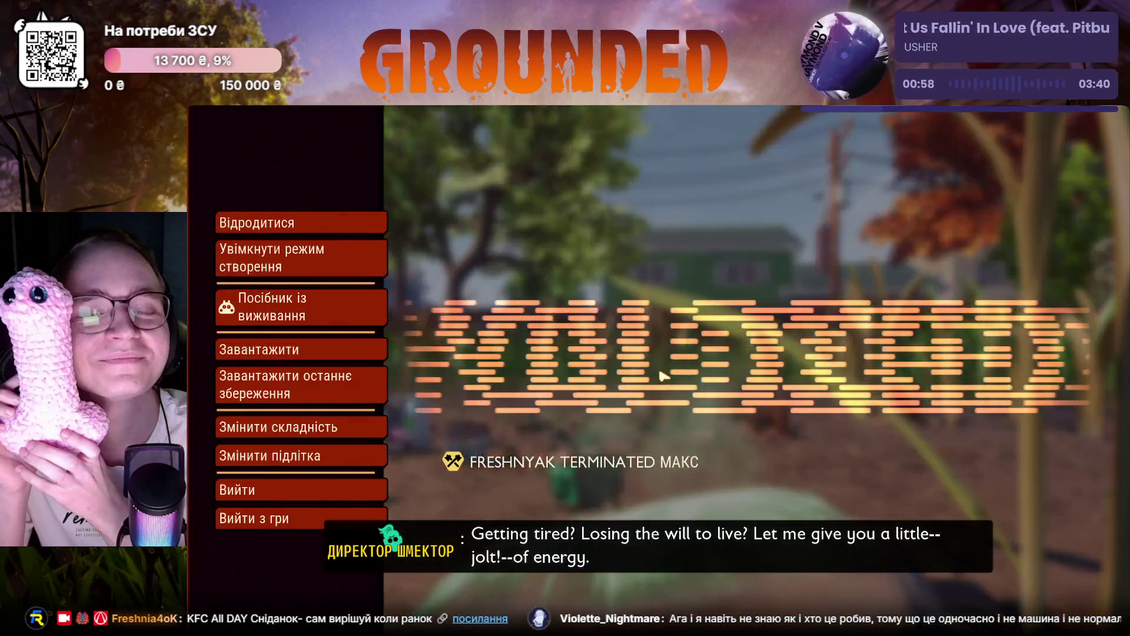
pyautogui.click(223, 519)
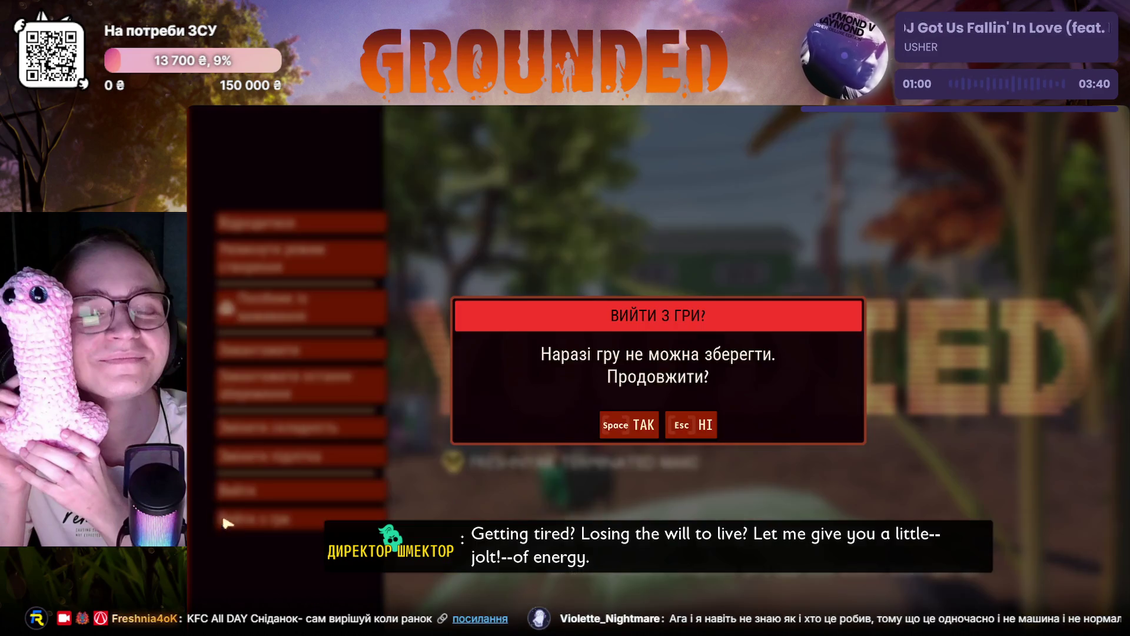
# Step: Confirm 'ТАК' to quit without saving and land back in the Crowdin editor
pyautogui.click(629, 425)
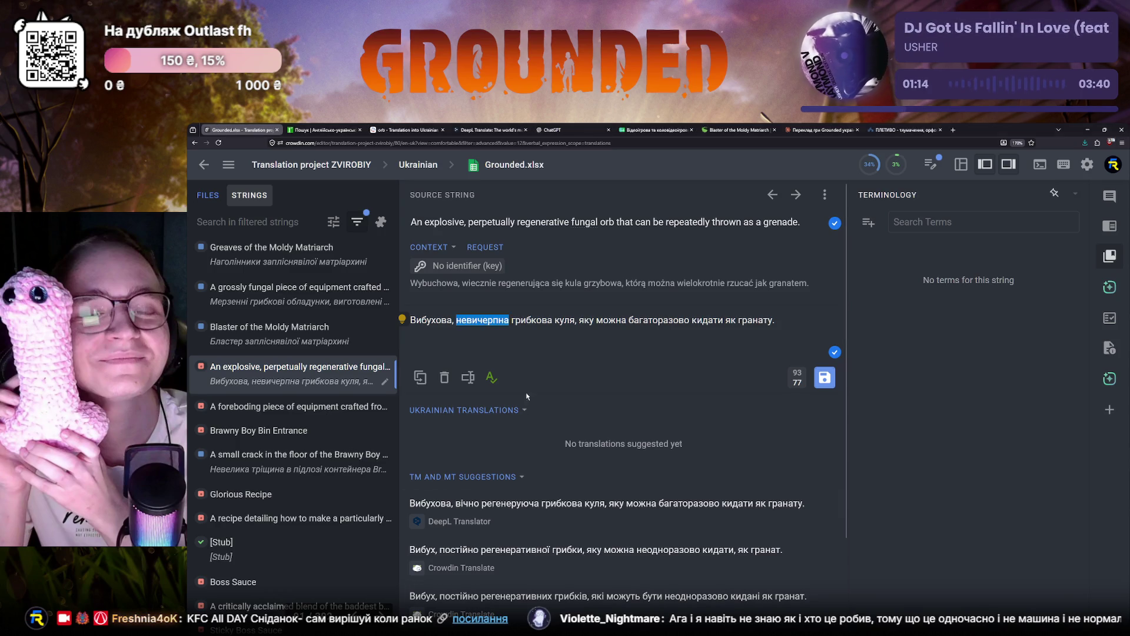
pyautogui.click(410, 320)
# Step: Review the orb translation around невичерпна, then bring up the e2u.org.ua results for perpetually
pyautogui.click(510, 319)
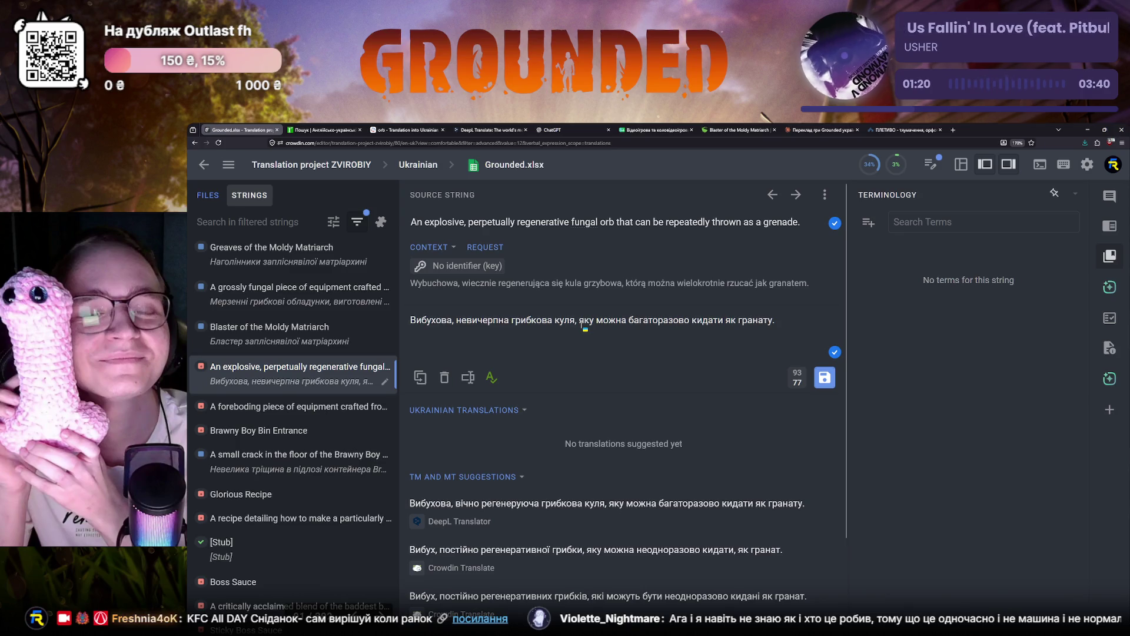
pyautogui.scroll(-2, 261, 500)
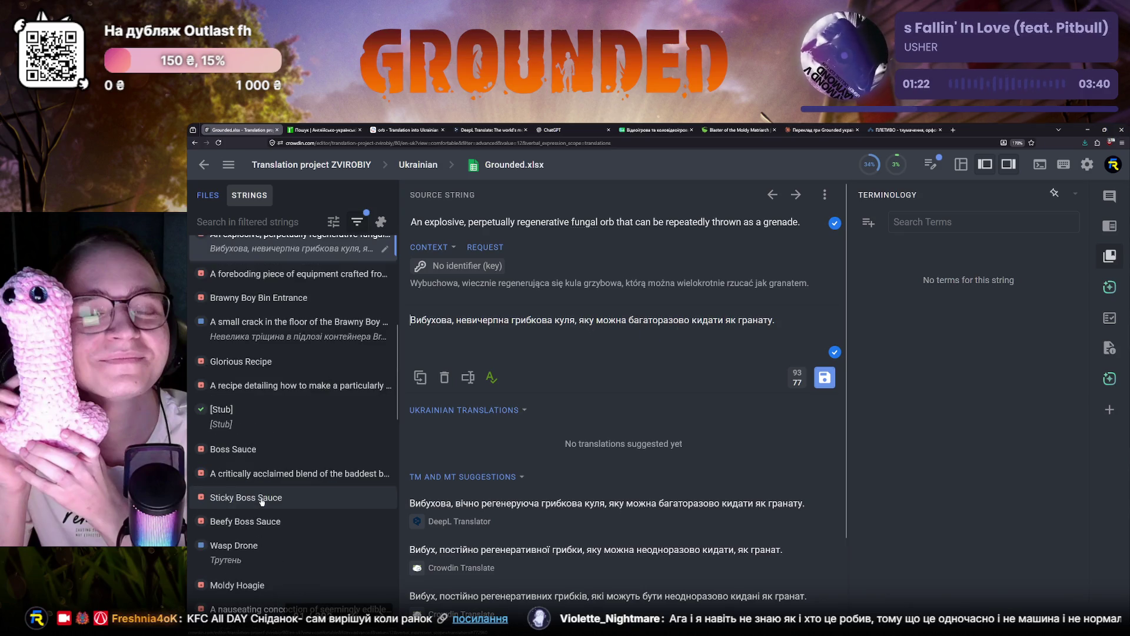
pyautogui.scroll(3, 261, 501)
pyautogui.scroll(3, 262, 501)
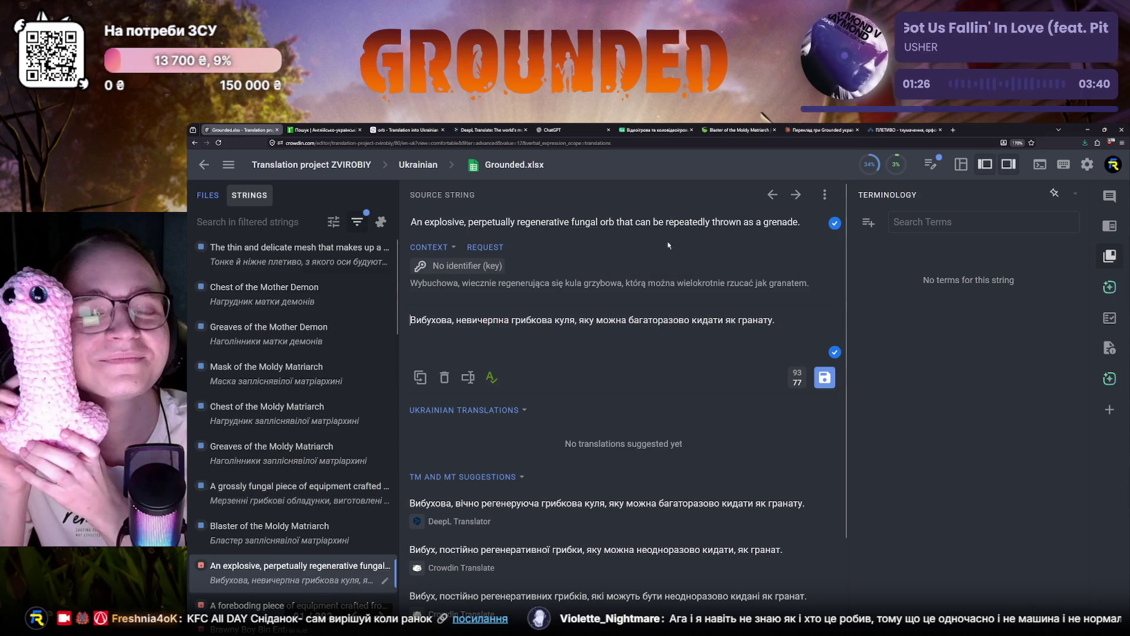
pyautogui.click(322, 130)
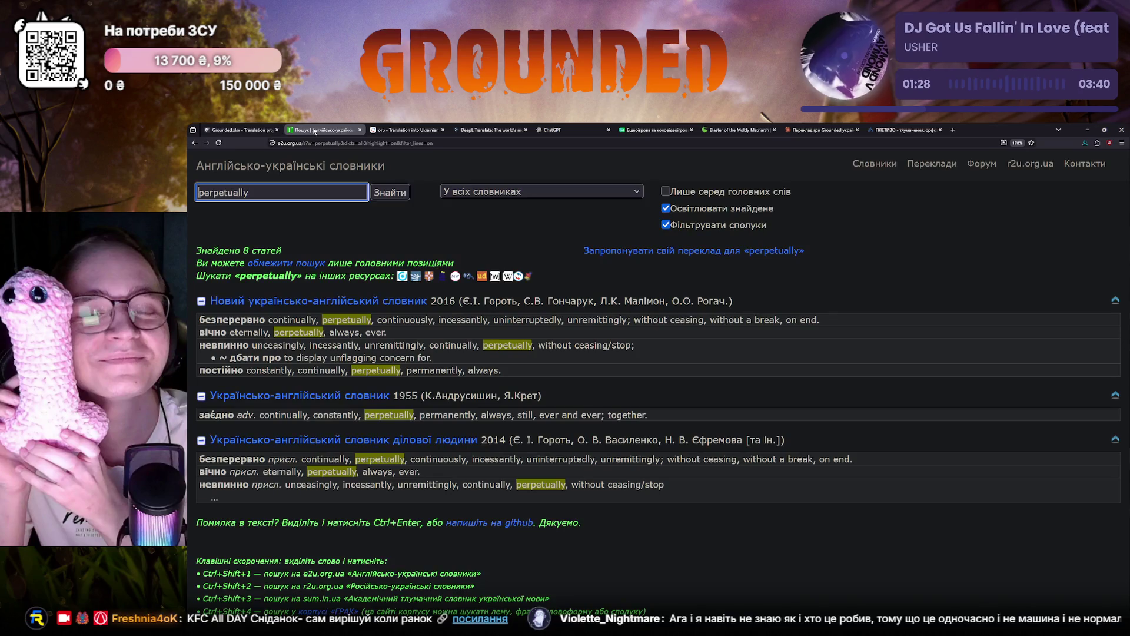
# Step: Glance at Reverso's orb translations (куля, сфера), then return to the Crowdin editor
pyautogui.hotkey('ctrl', 'Tab')
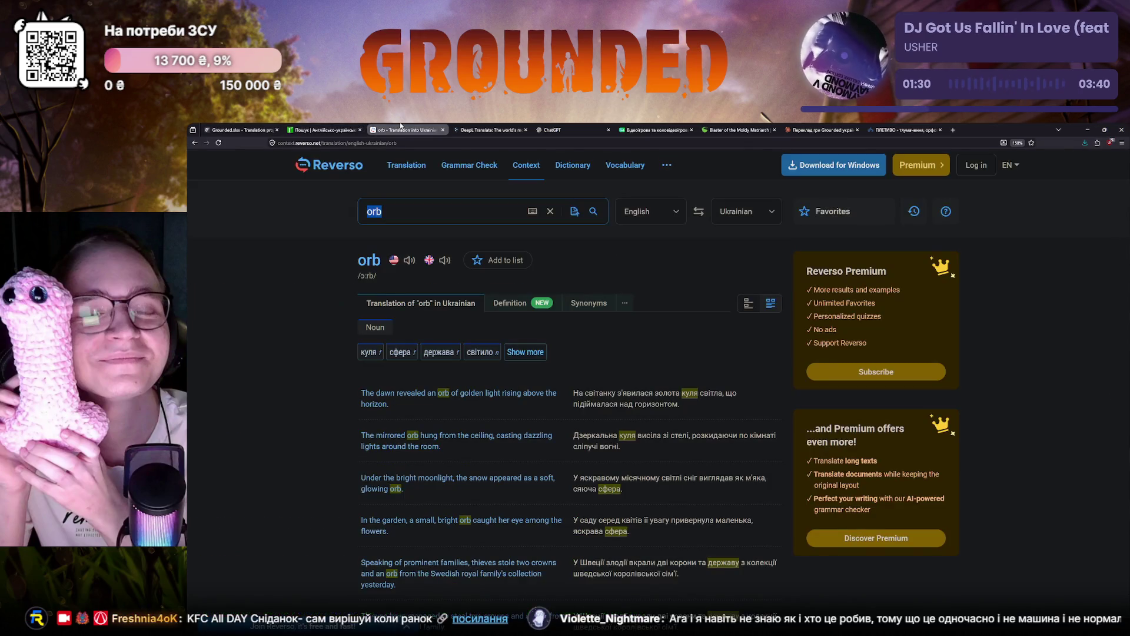
pyautogui.click(219, 124)
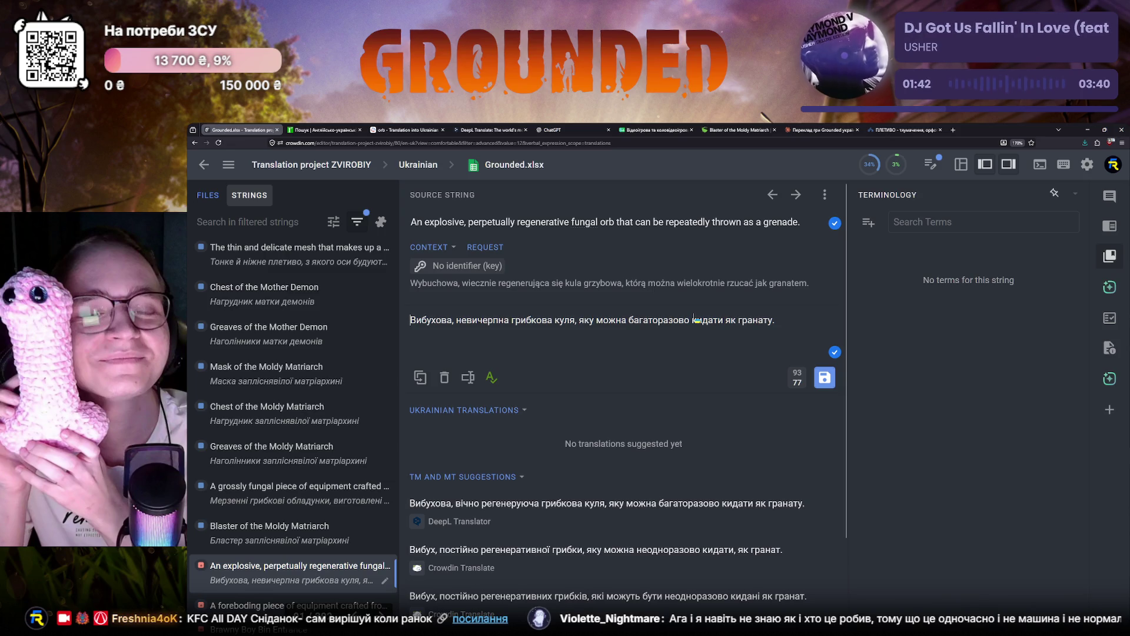
pyautogui.scroll(-3, 298, 496)
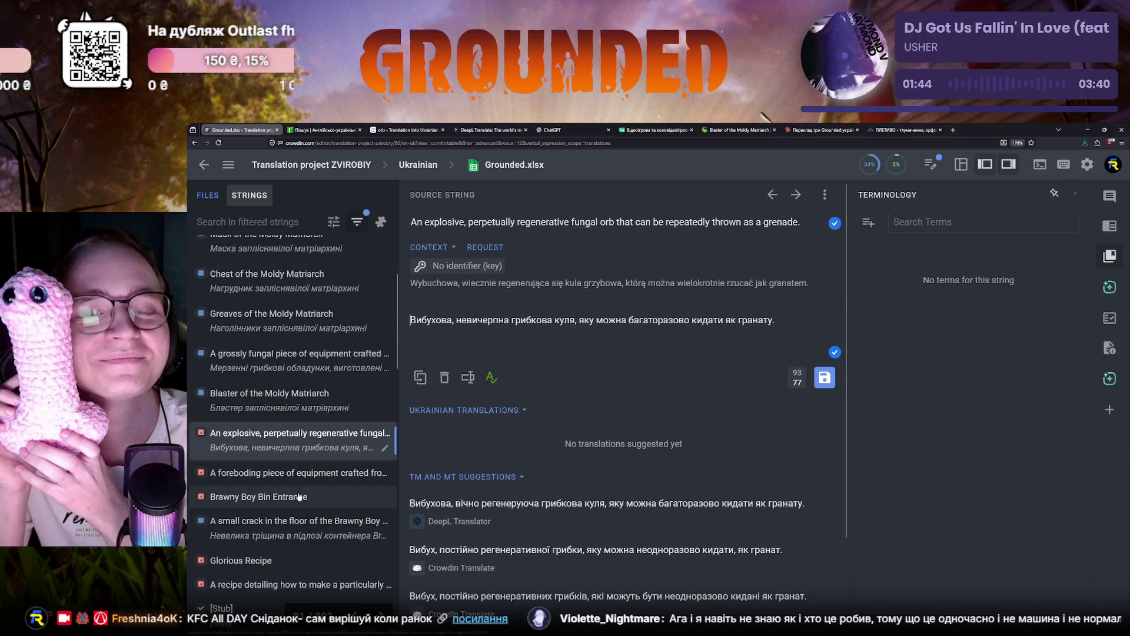
pyautogui.scroll(-2, 298, 496)
pyautogui.scroll(-1, 299, 496)
pyautogui.scroll(-2, 298, 496)
pyautogui.scroll(2, 299, 496)
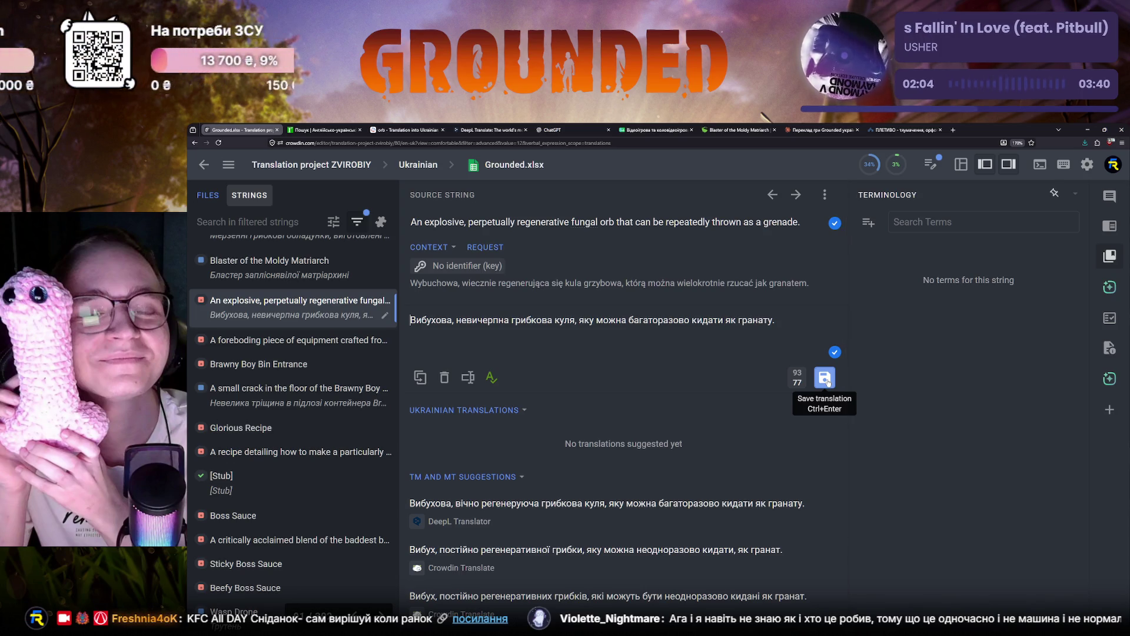
pyautogui.scroll(-2, 639, 409)
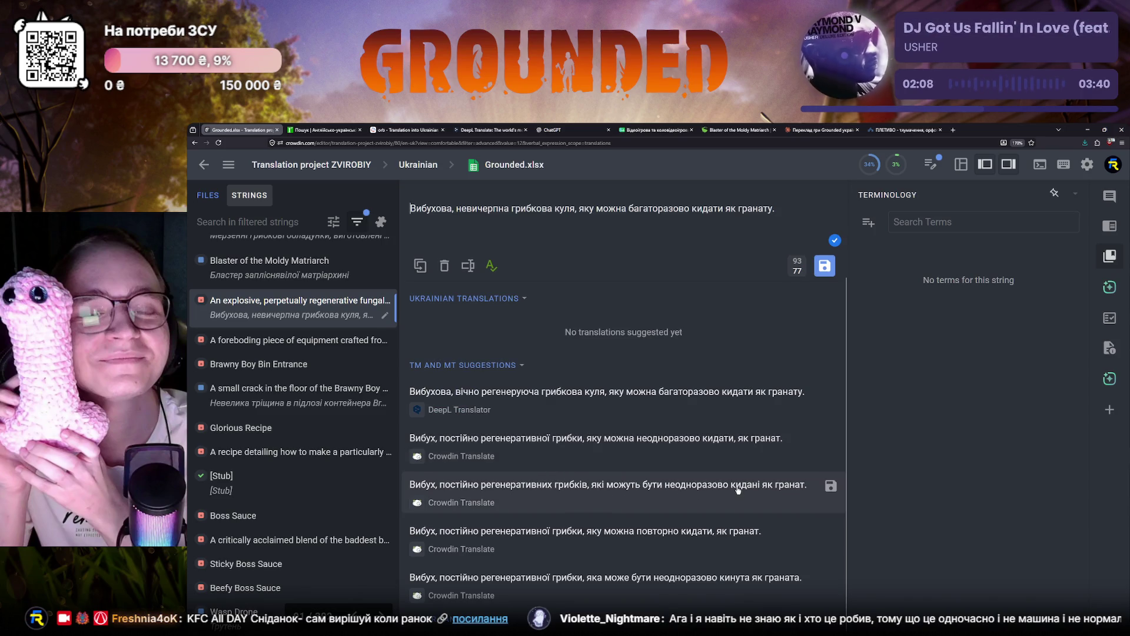
pyautogui.moveTo(619, 539)
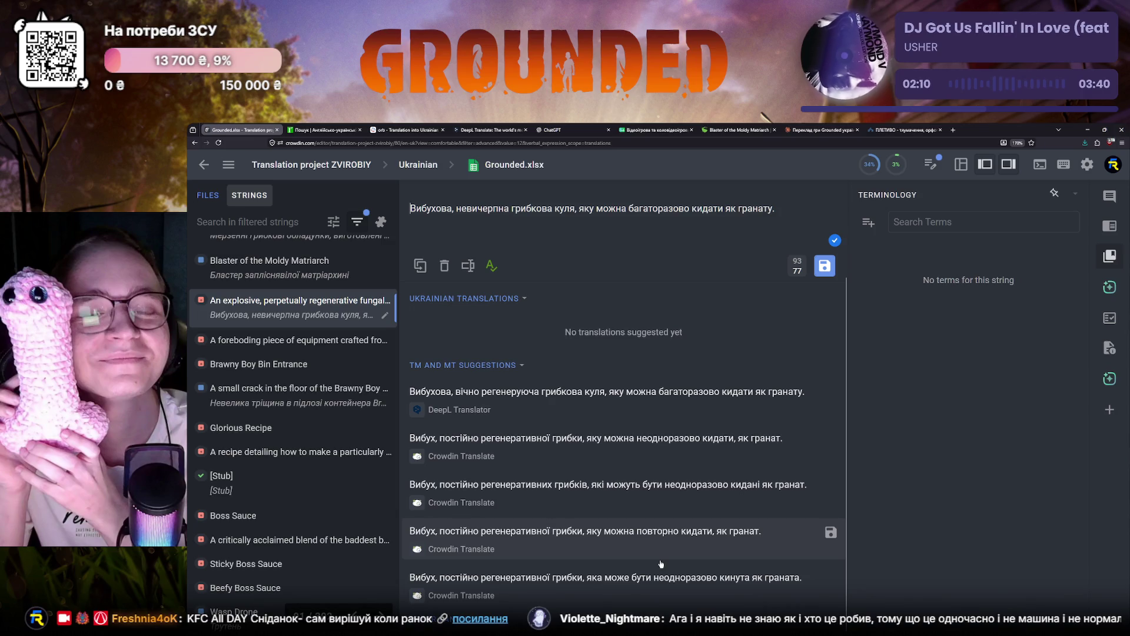
pyautogui.scroll(2, 661, 562)
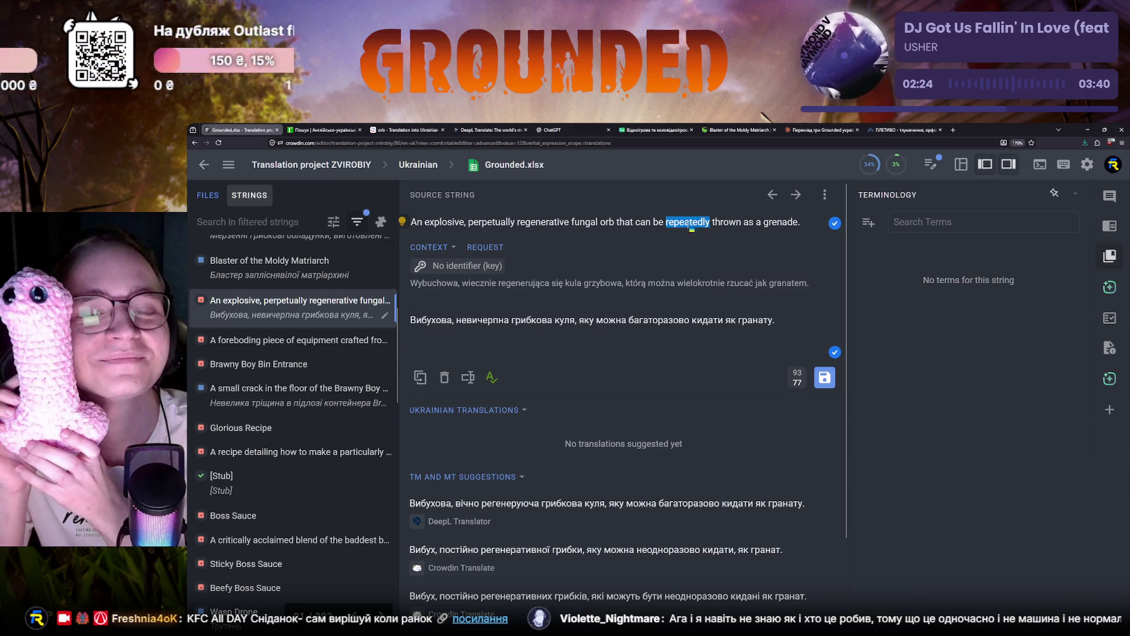
pyautogui.click(323, 130)
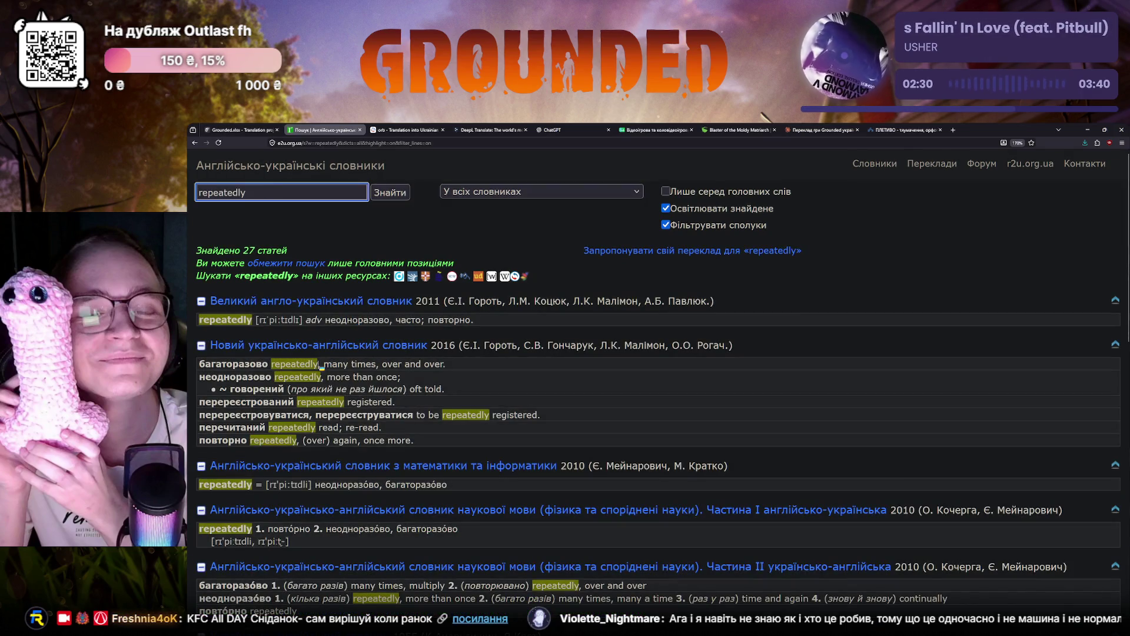
# Step: Check багаторазово and повторно under 'repeatedly' on e2u.org.ua, then return to Crowdin
pyautogui.doubleClick(242, 364)
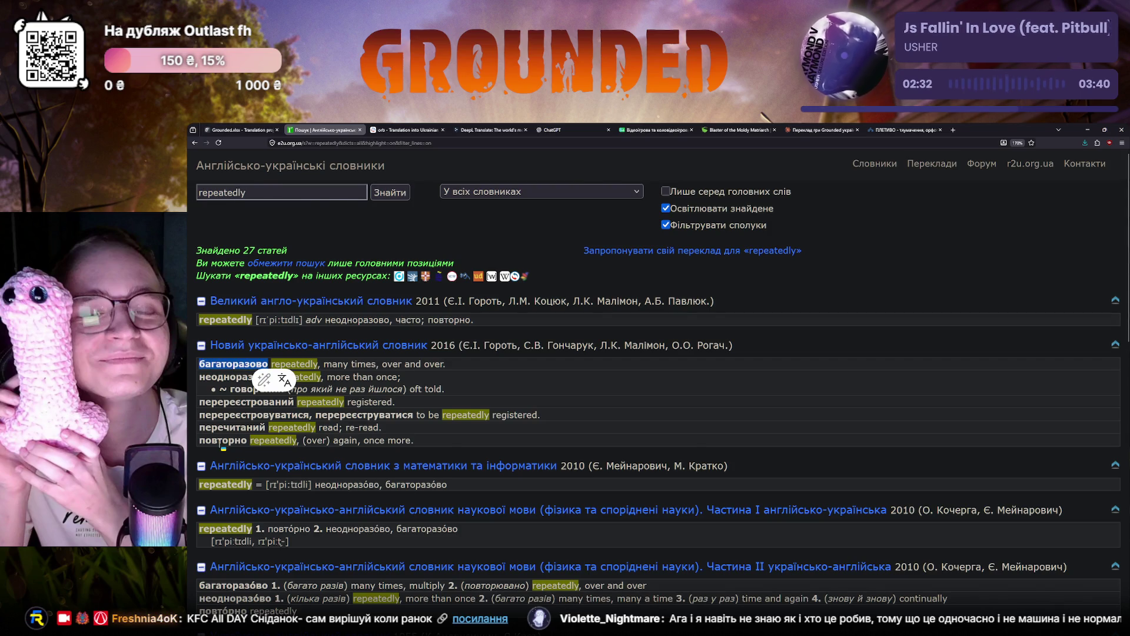
pyautogui.scroll(-1, 224, 447)
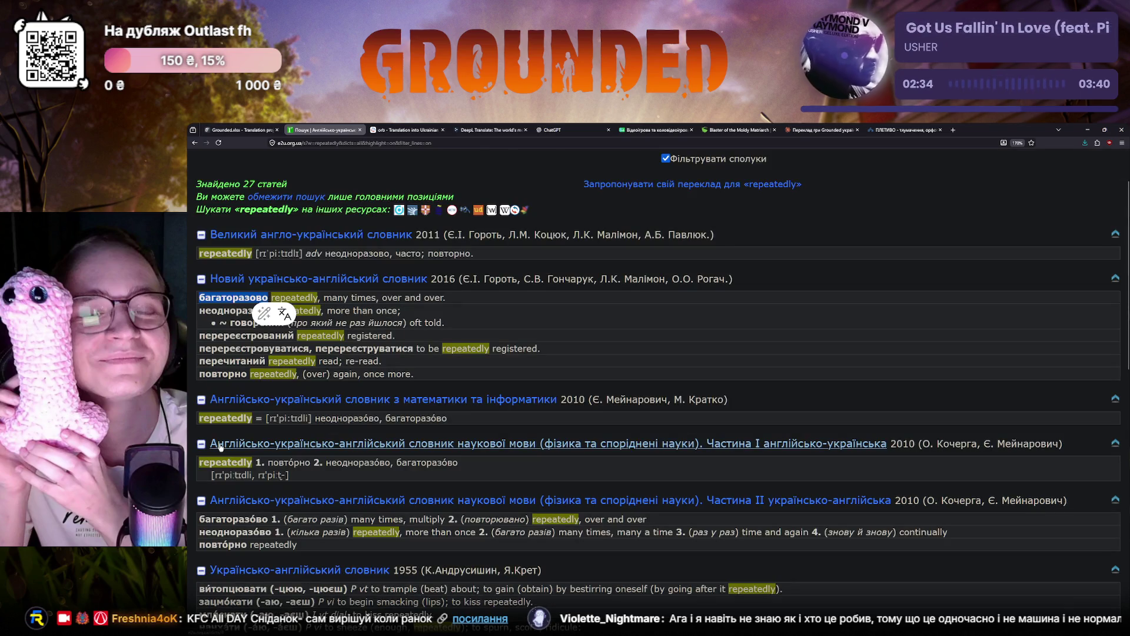
pyautogui.doubleClick(222, 374)
pyautogui.scroll(-3, 226, 375)
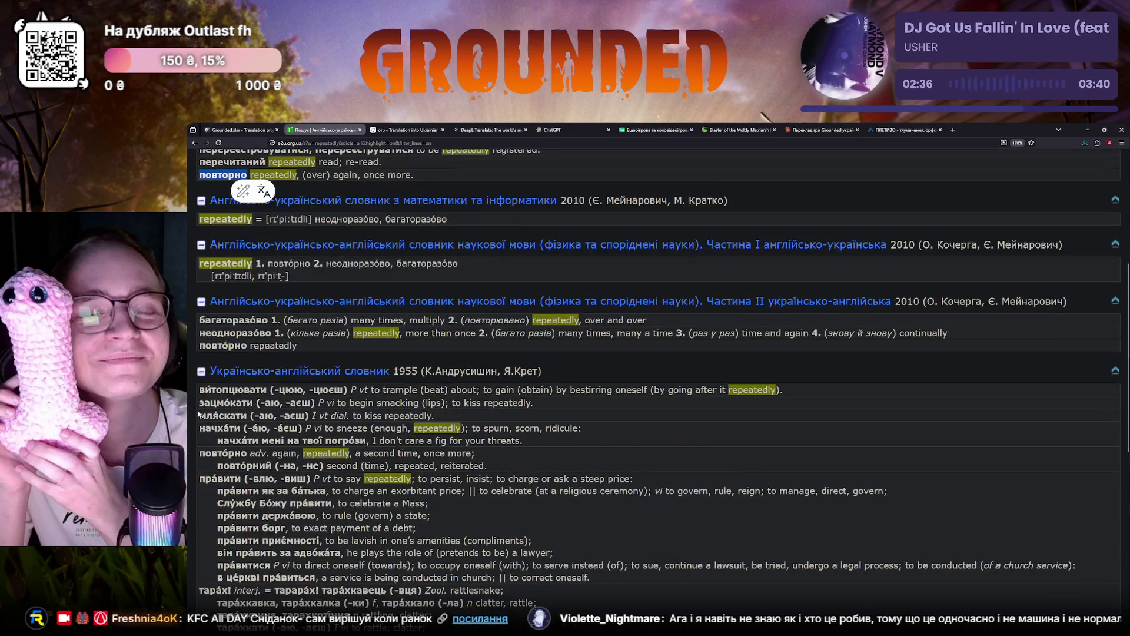
pyautogui.scroll(-2, 200, 413)
pyautogui.scroll(-1, 199, 414)
pyautogui.scroll(-1, 200, 413)
pyautogui.scroll(-2, 199, 420)
pyautogui.scroll(10, 199, 420)
pyautogui.scroll(5, 200, 421)
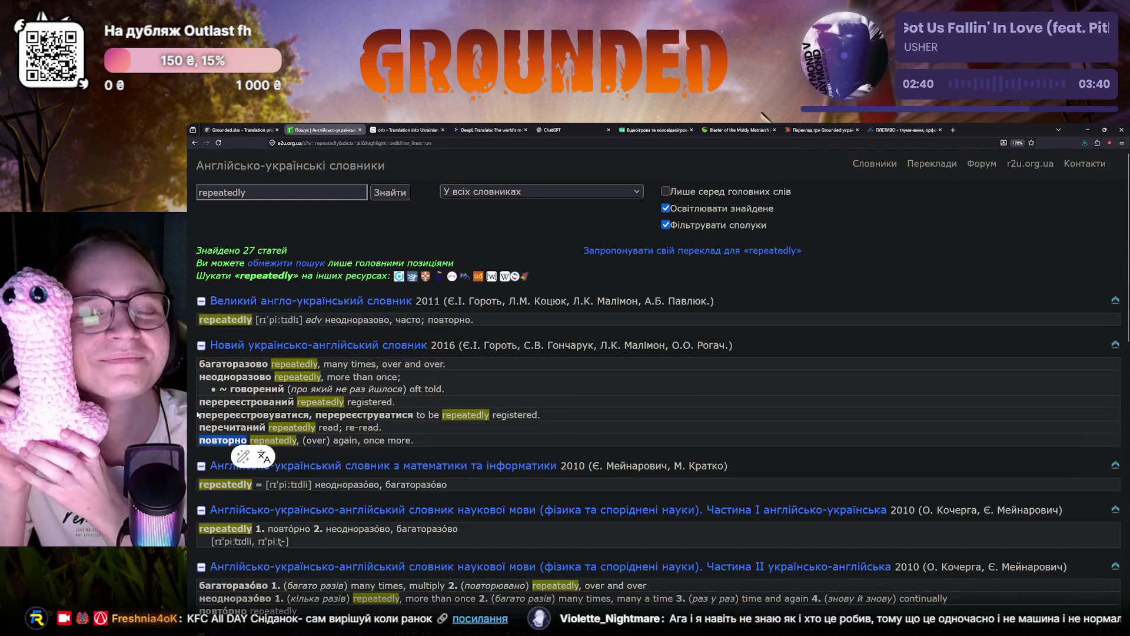
pyautogui.click(239, 130)
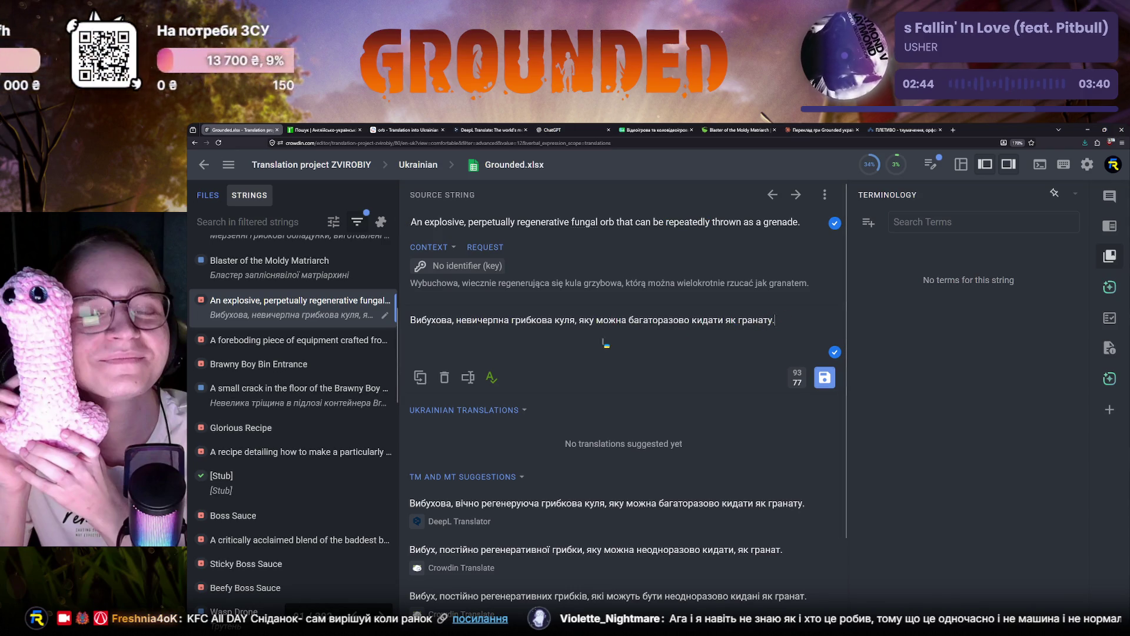
# Step: Save the fungal-orb grenade translation, revisit the string, and refresh the project progress figures
pyautogui.click(823, 378)
pyautogui.click(300, 304)
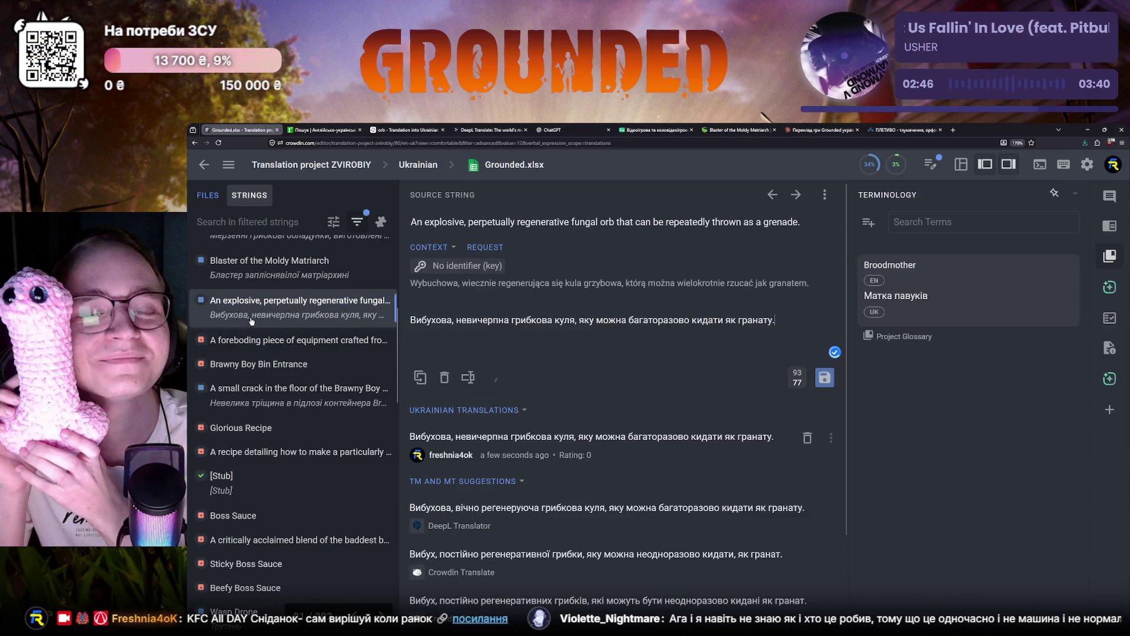
pyautogui.click(665, 319)
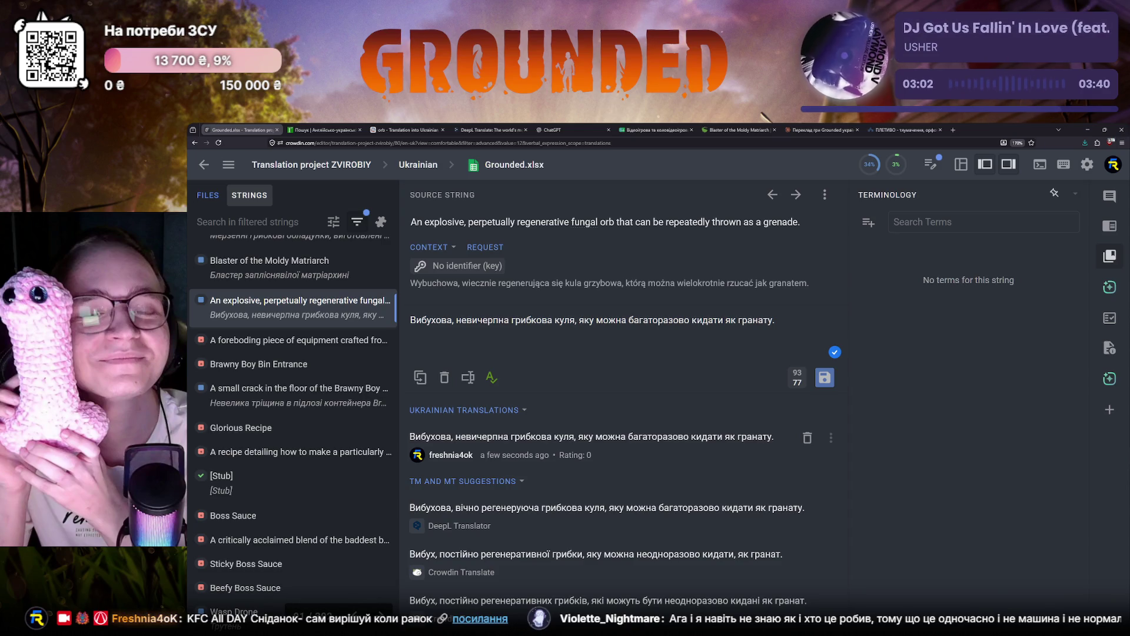
pyautogui.click(260, 349)
pyautogui.click(353, 305)
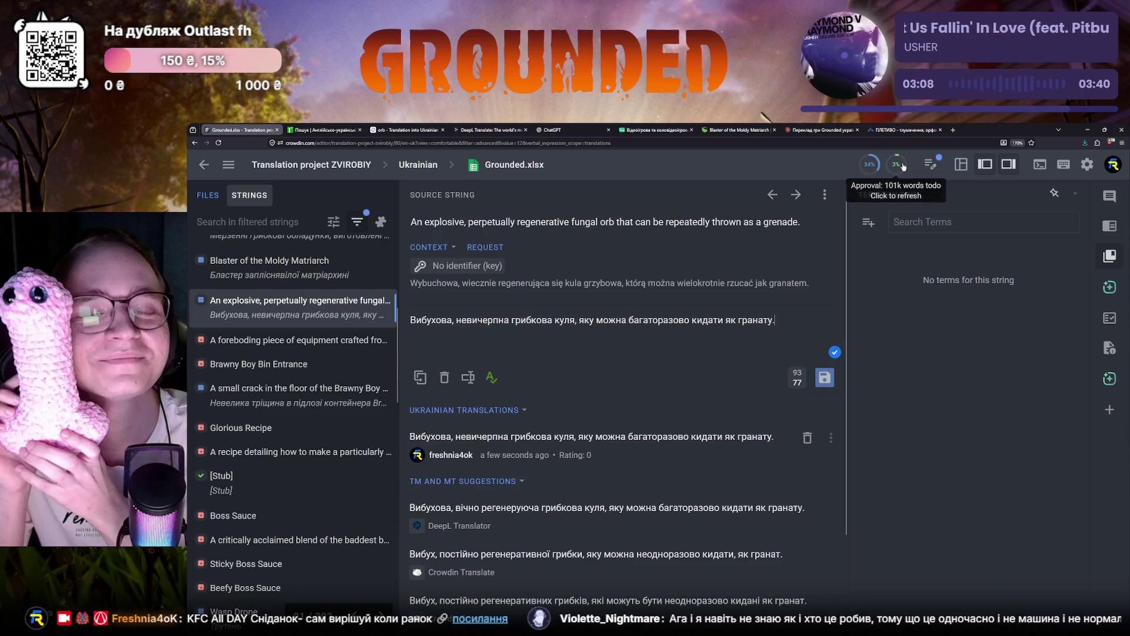
pyautogui.click(871, 164)
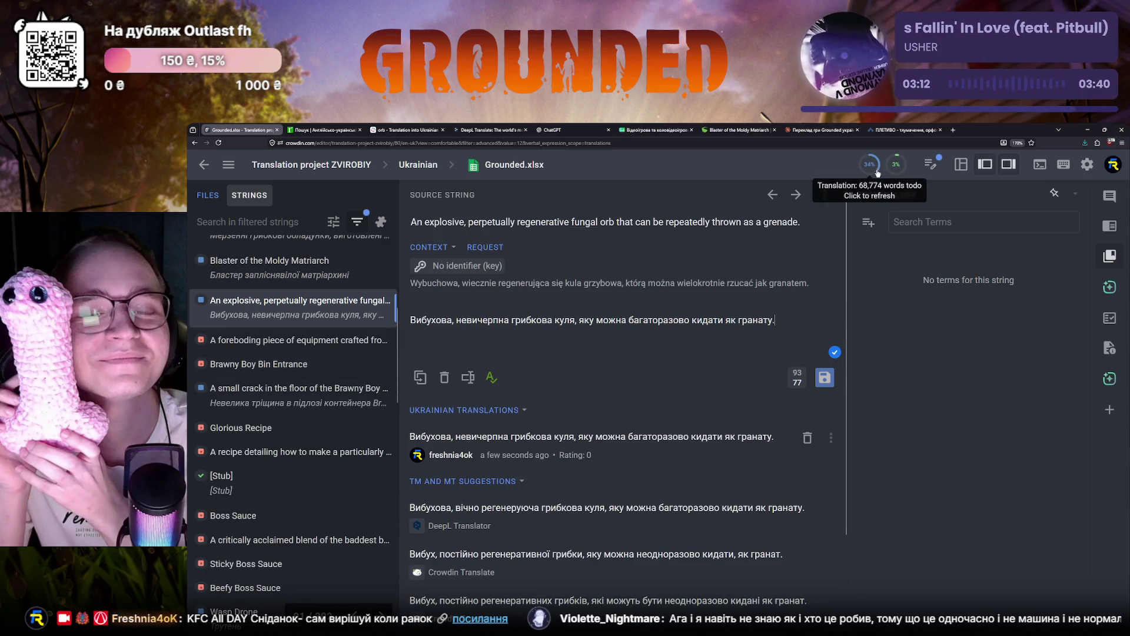
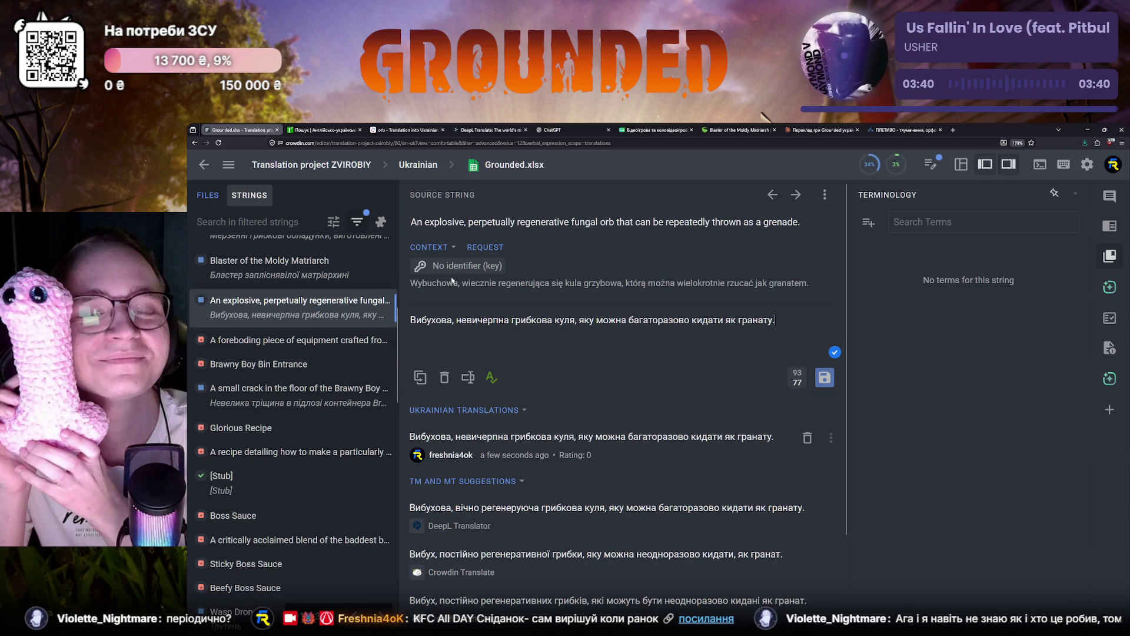
# Step: Refresh the approval and translation progress figures for the file
pyautogui.click(897, 162)
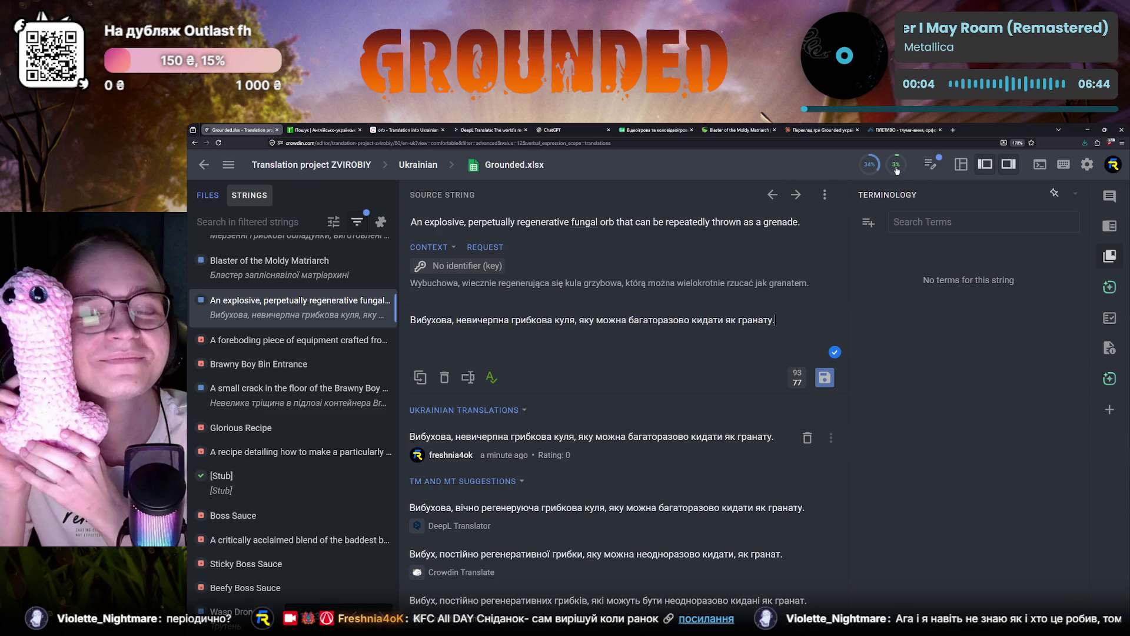
pyautogui.click(897, 164)
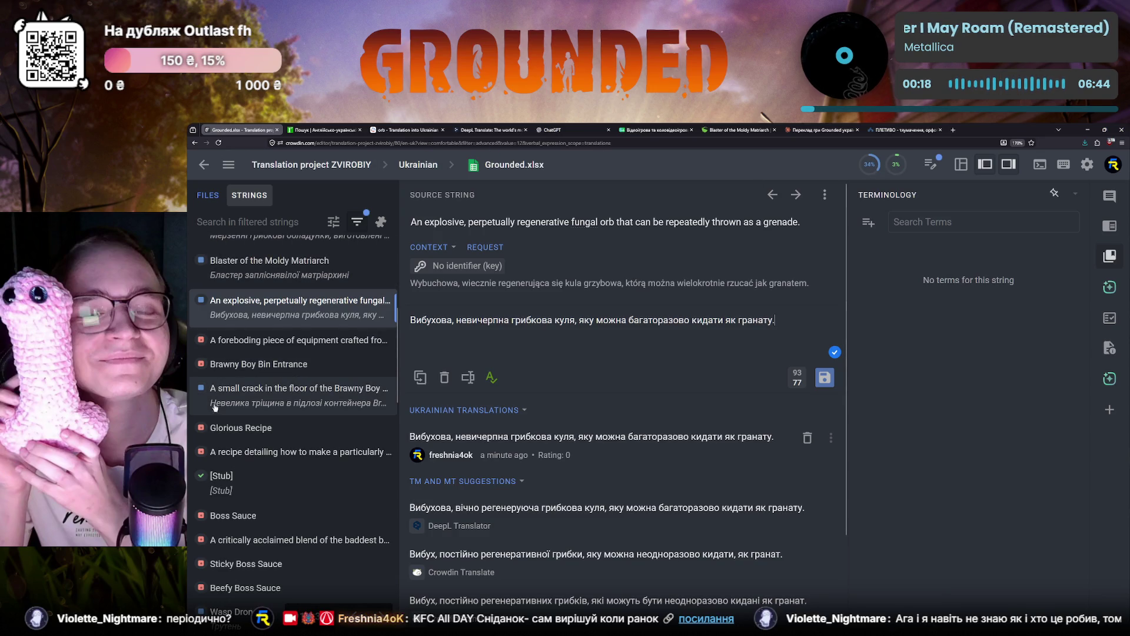
pyautogui.scroll(-3, 215, 420)
pyautogui.scroll(-1, 215, 419)
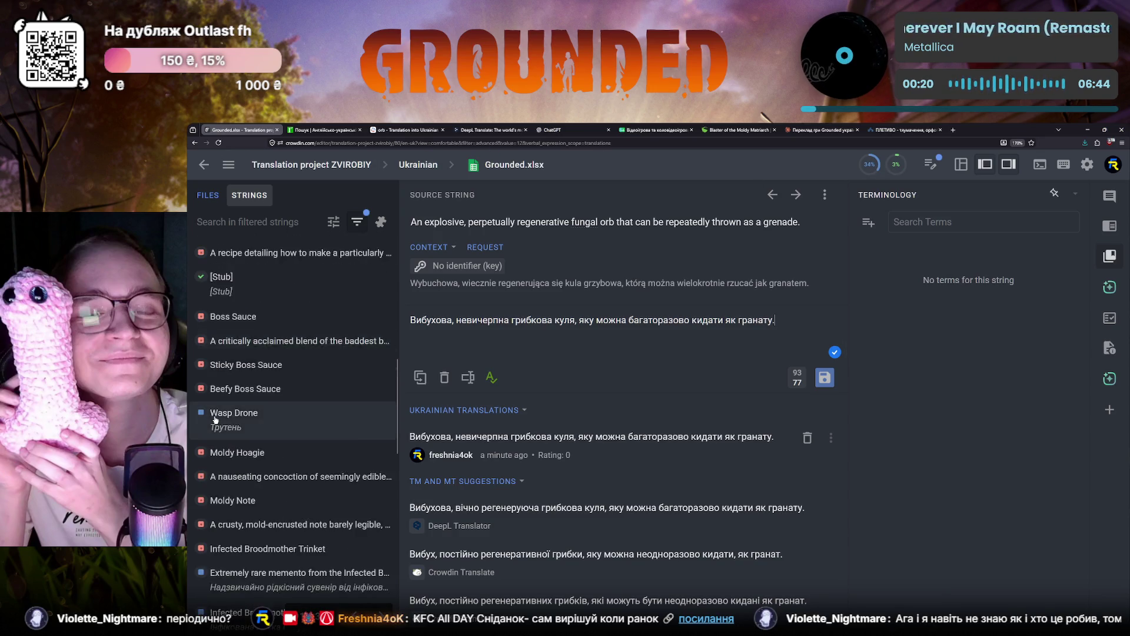
pyautogui.scroll(-3, 215, 420)
pyautogui.scroll(4, 215, 420)
pyautogui.scroll(3, 215, 419)
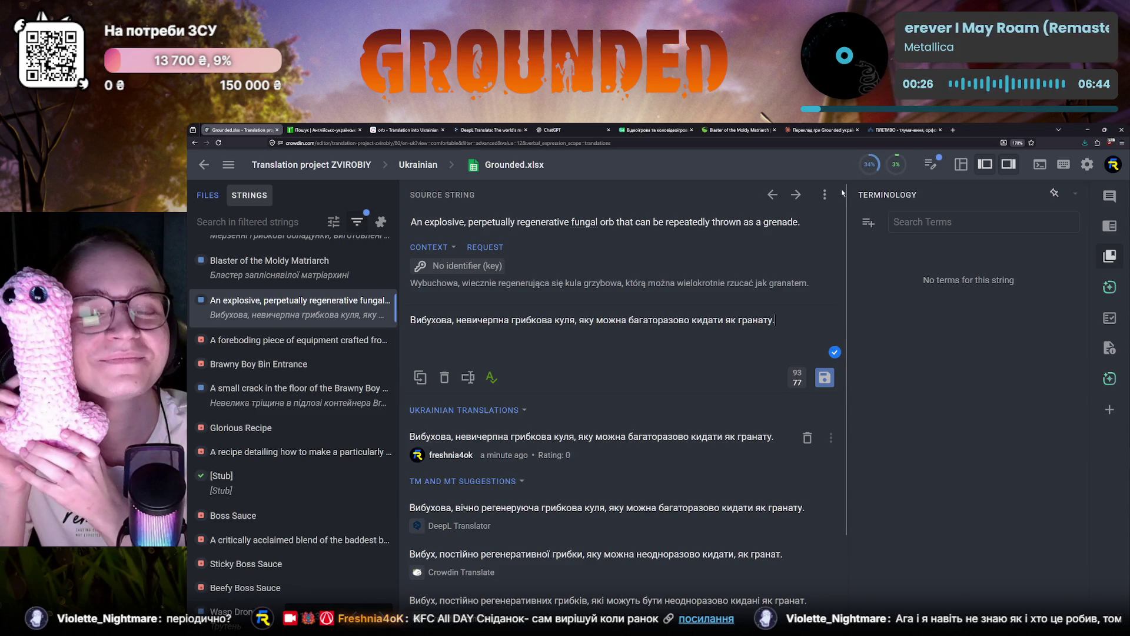
pyautogui.click(870, 163)
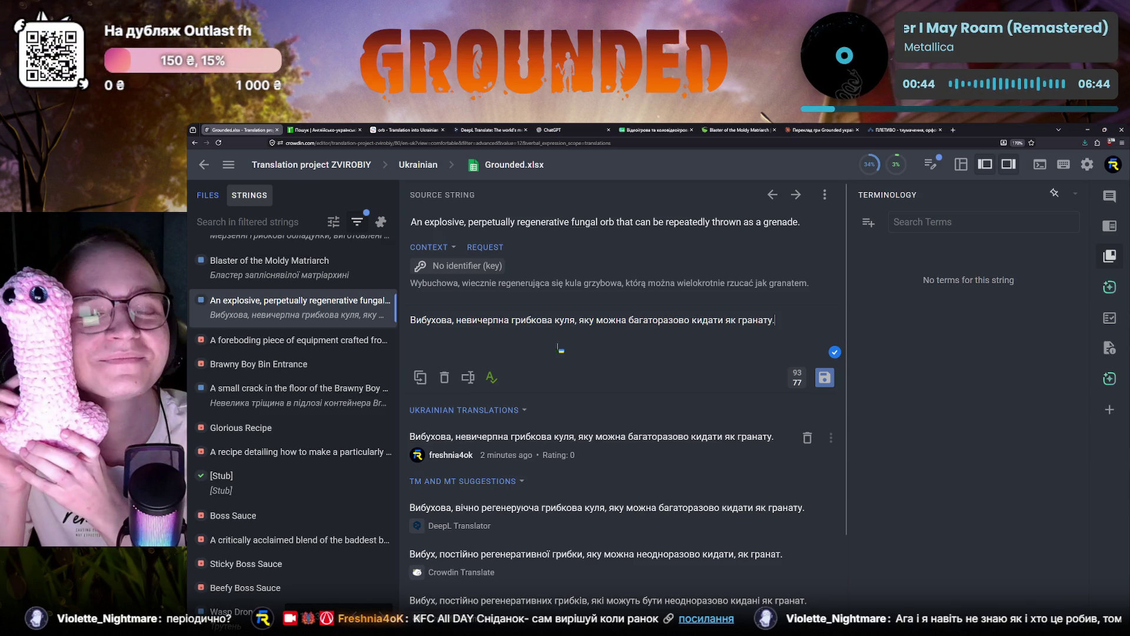
# Step: Check the word багаторазово in the saved translation, then return to the project page
pyautogui.doubleClick(666, 320)
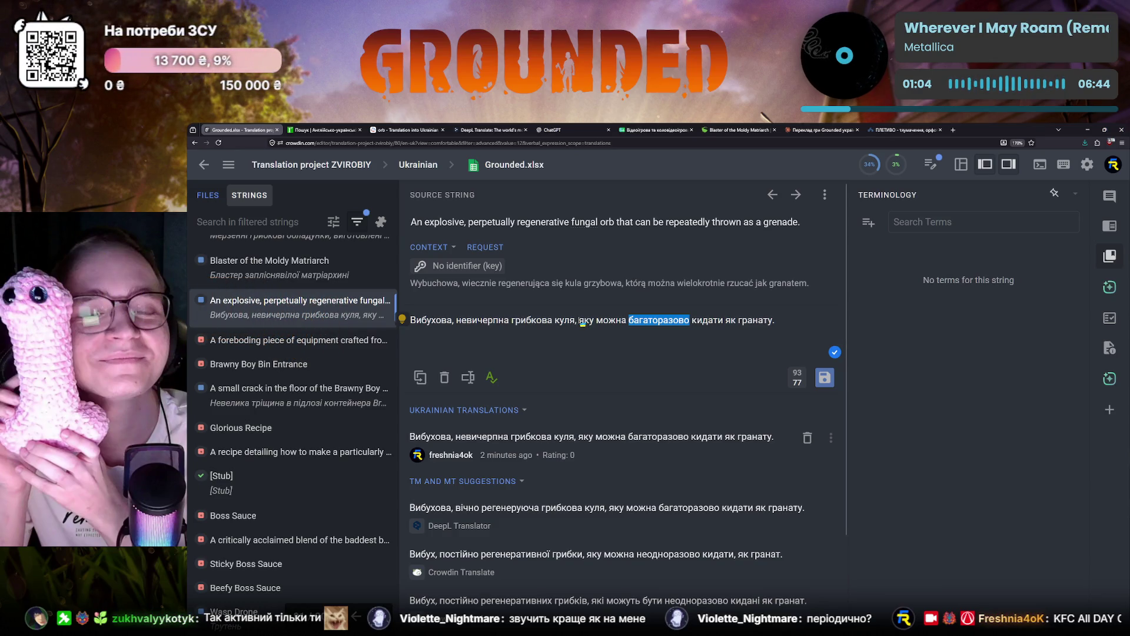
pyautogui.press('Left')
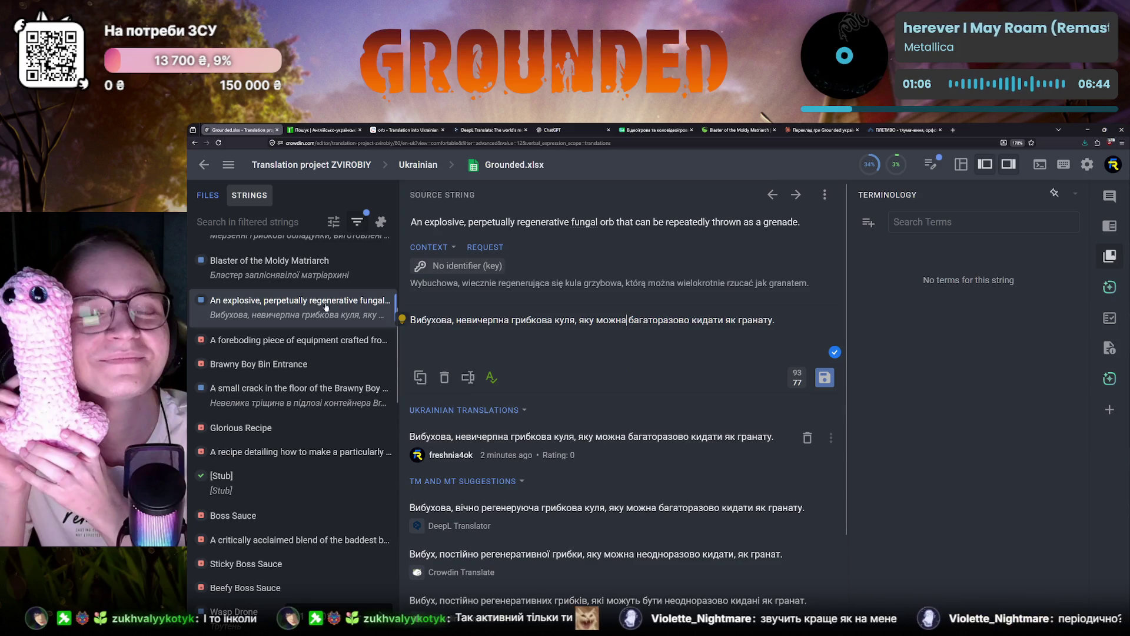
pyautogui.click(203, 166)
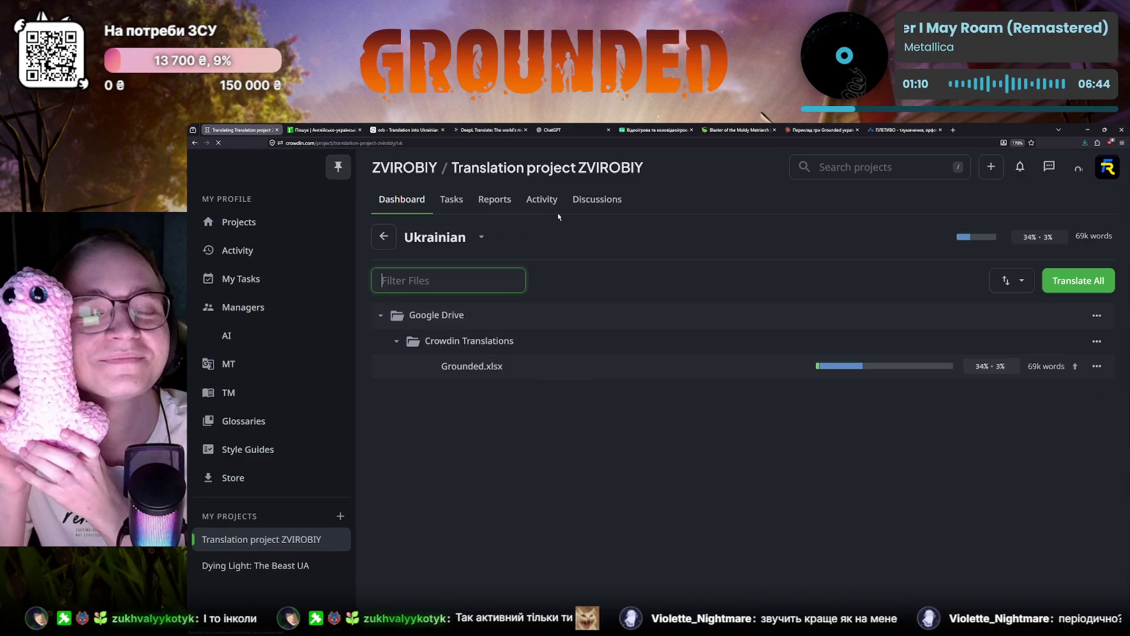
# Step: Review the Activity history, expanding Lalinoy's suggested translations and the 70-translations entry
pyautogui.click(545, 201)
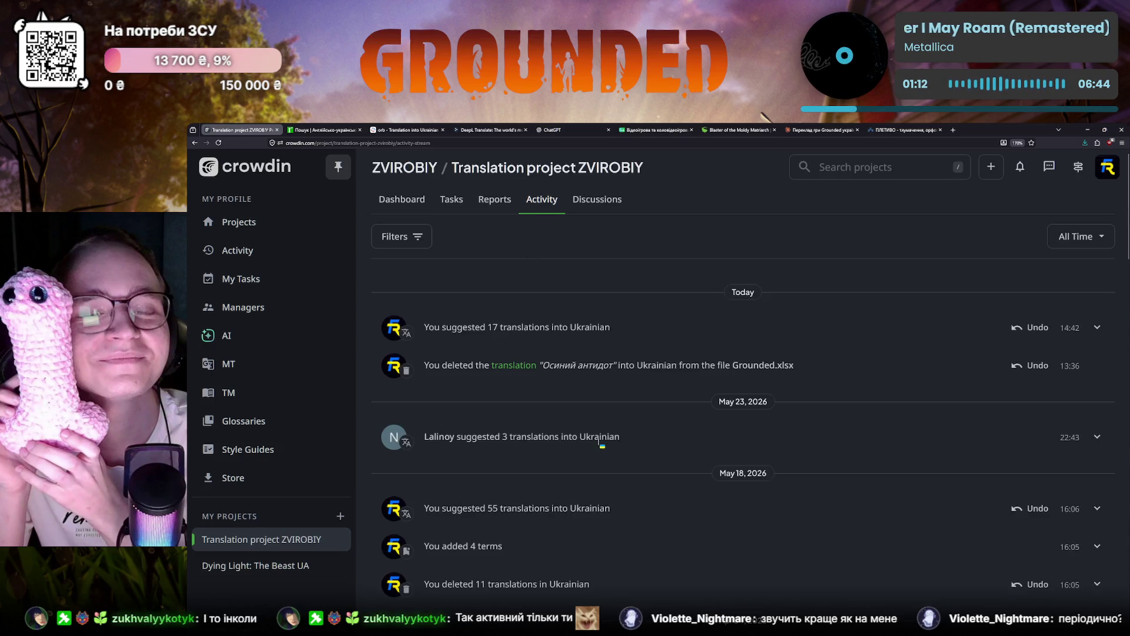
pyautogui.click(1084, 436)
pyautogui.scroll(-3, 725, 435)
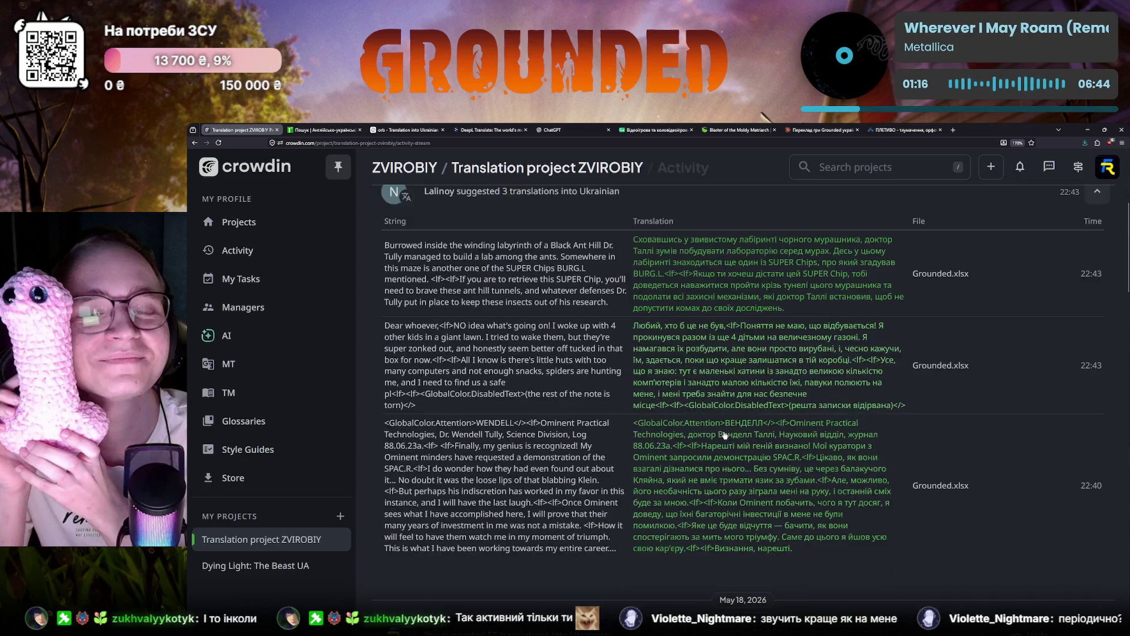
pyautogui.scroll(1, 606, 452)
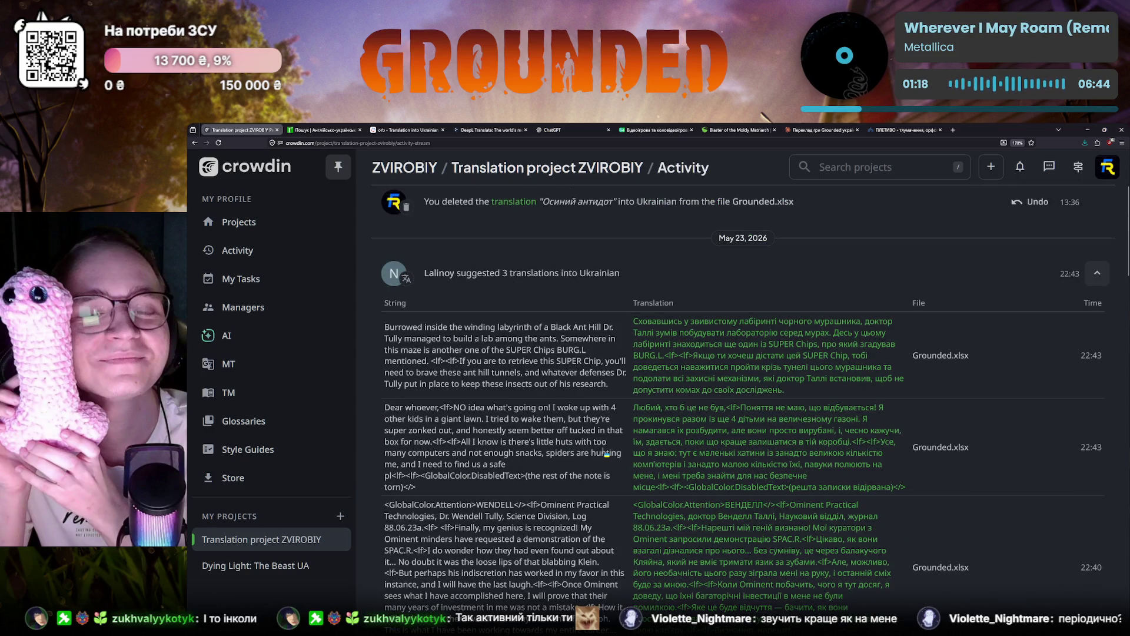
pyautogui.click(1097, 273)
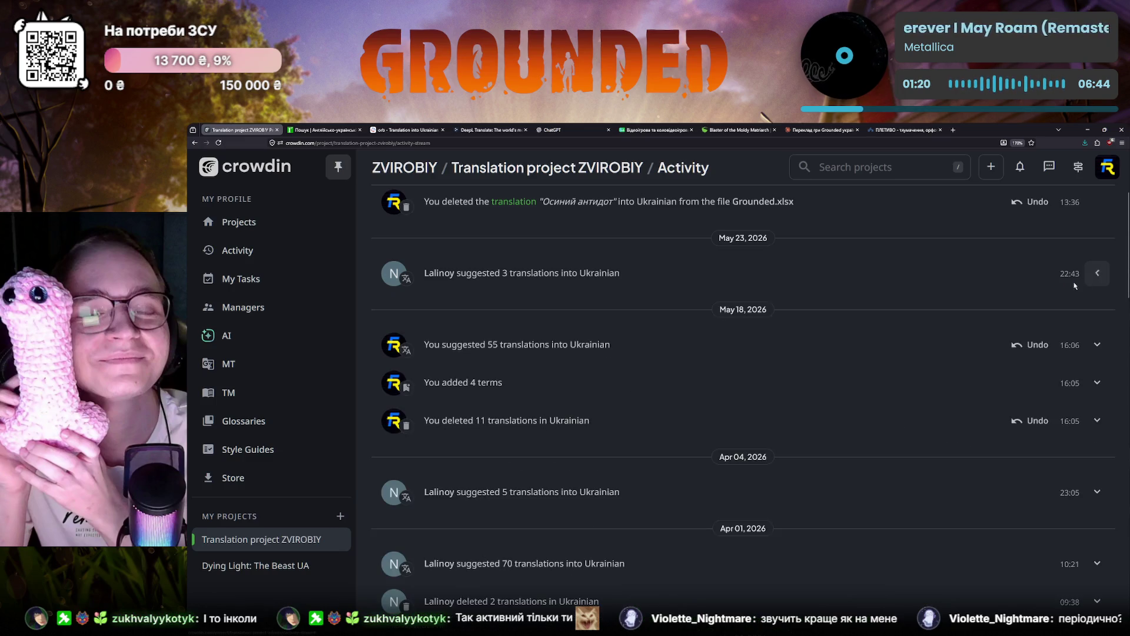
pyautogui.scroll(-1, 569, 429)
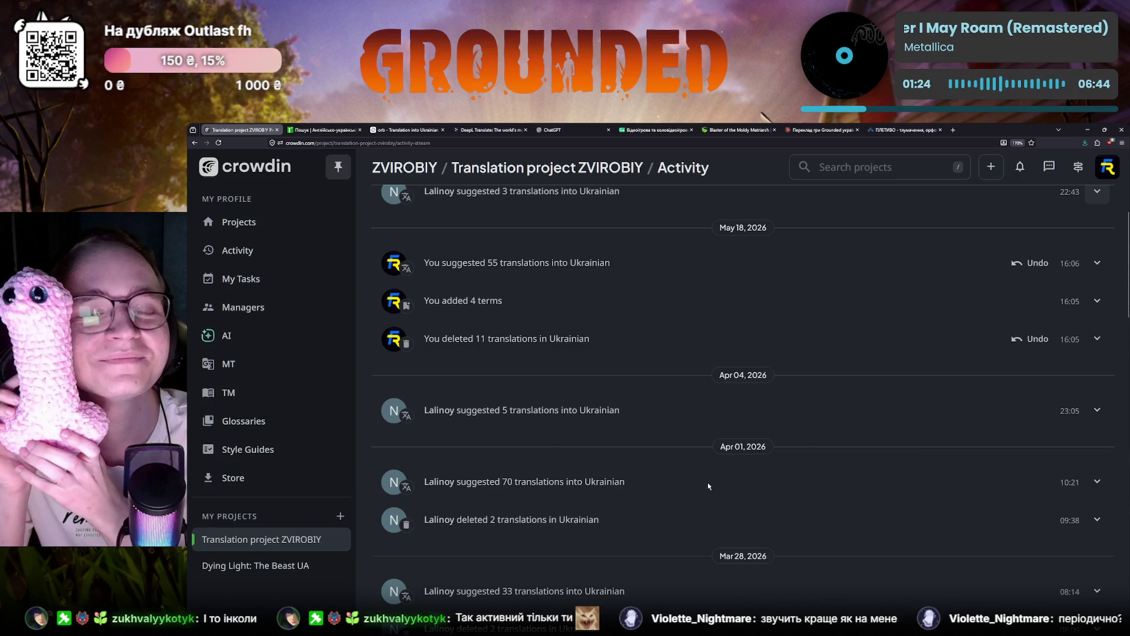
pyautogui.scroll(-1, 620, 460)
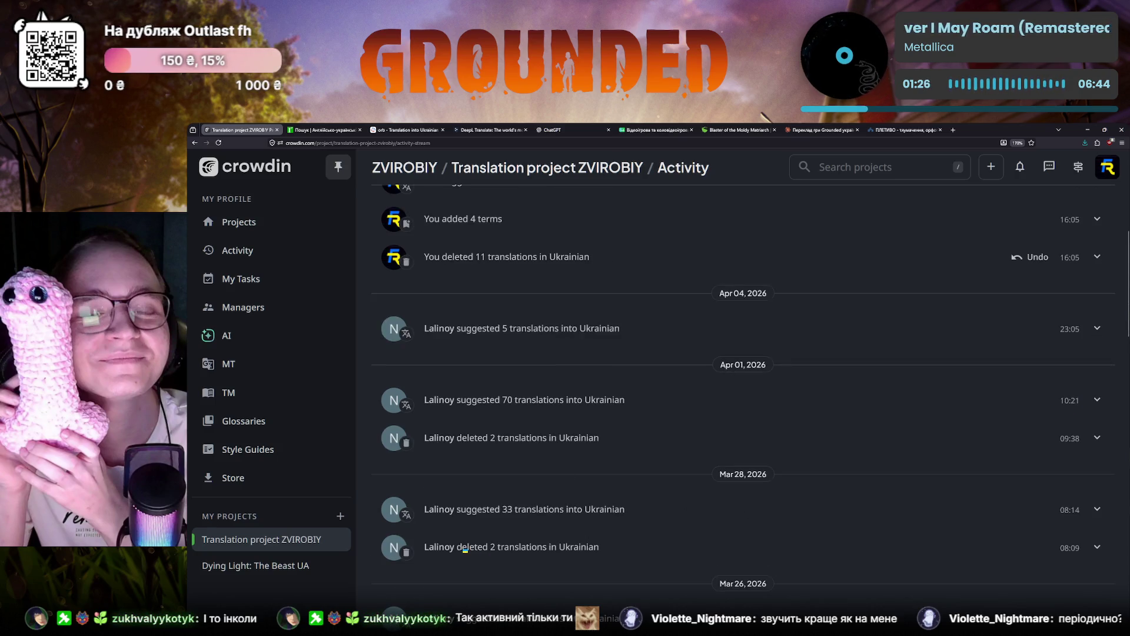
pyautogui.click(1097, 400)
pyautogui.click(513, 409)
pyautogui.scroll(-1, 573, 472)
pyautogui.scroll(-1, 572, 472)
pyautogui.scroll(-1, 573, 472)
pyautogui.scroll(-1, 574, 472)
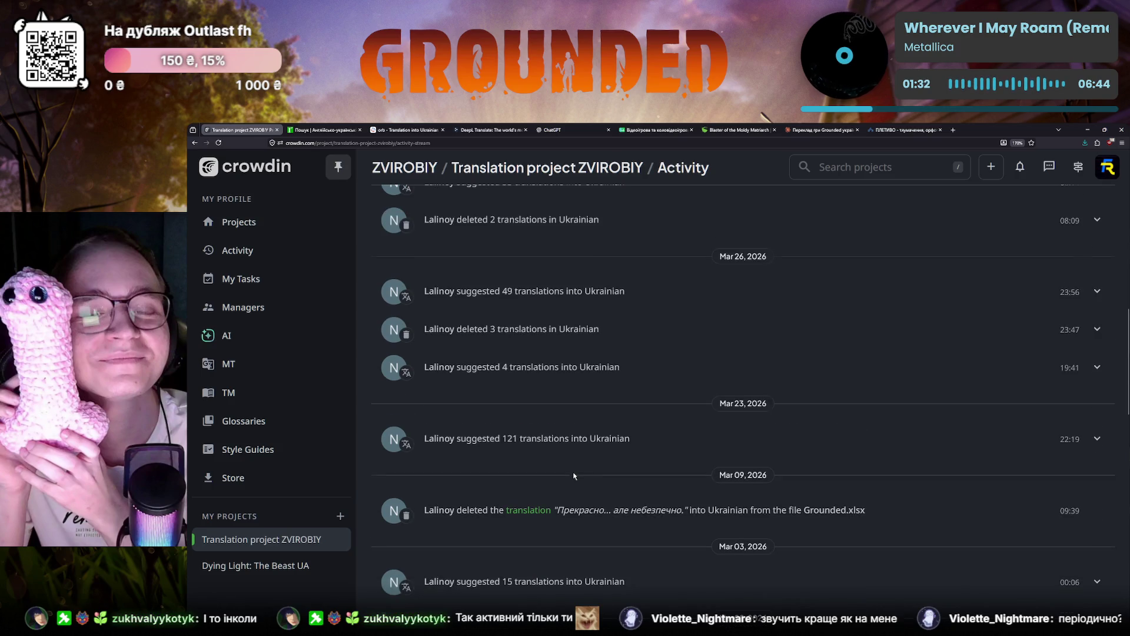
pyautogui.scroll(-3, 573, 472)
pyautogui.scroll(-3, 573, 472)
pyautogui.scroll(-2, 573, 473)
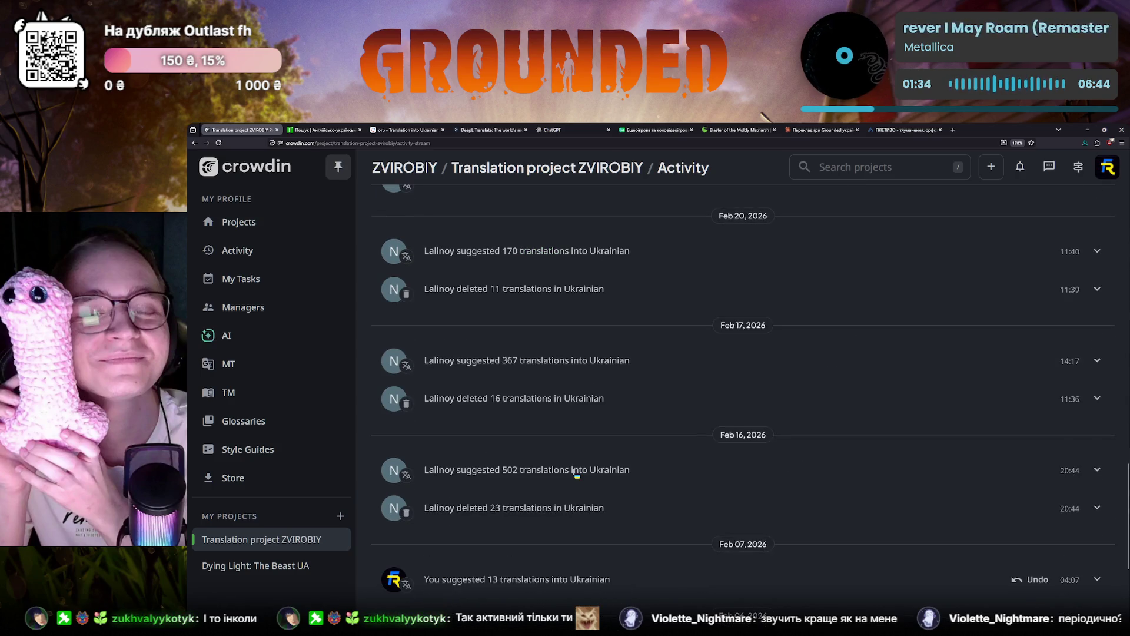
pyautogui.scroll(-3, 453, 512)
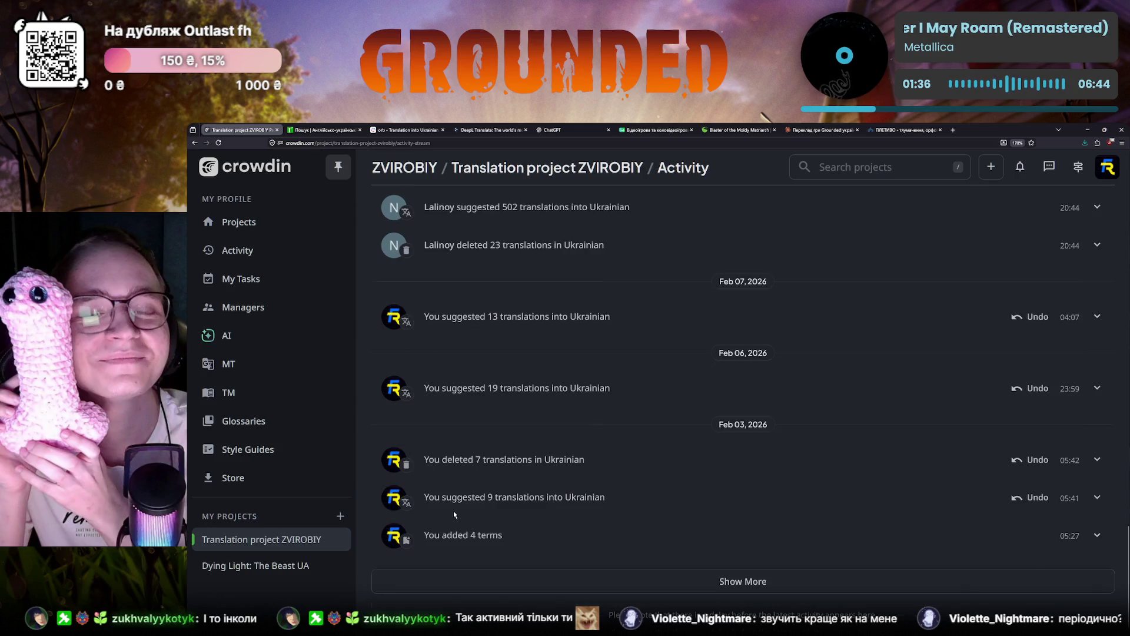
pyautogui.scroll(-5, 504, 497)
pyautogui.scroll(-5, 544, 488)
pyautogui.scroll(-3, 545, 489)
pyautogui.scroll(-3, 544, 488)
pyautogui.scroll(-3, 543, 486)
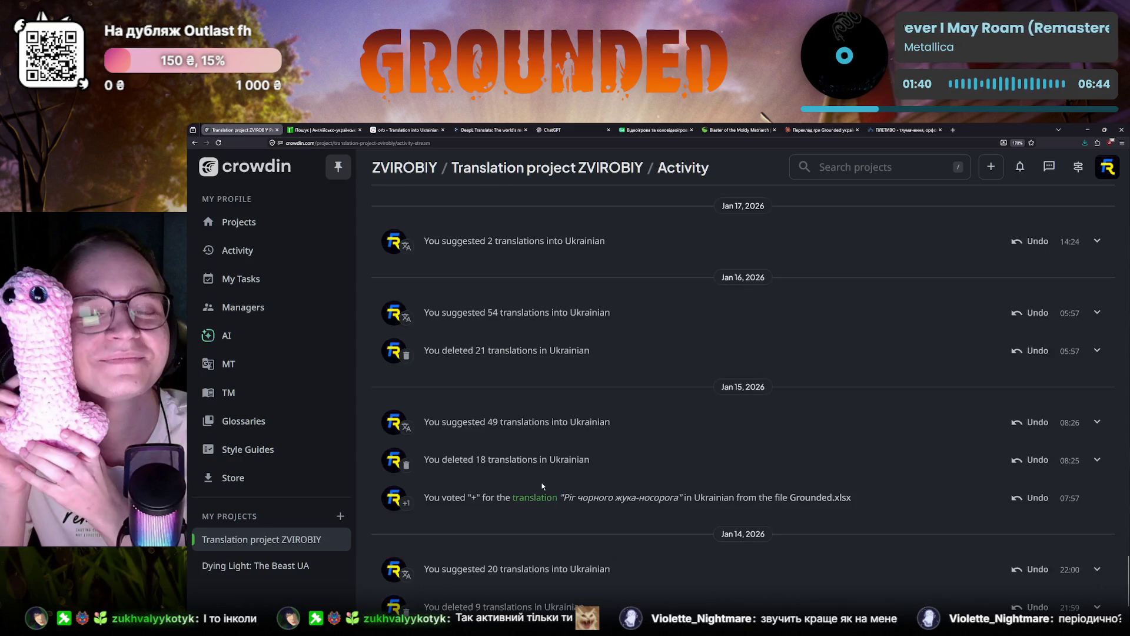
pyautogui.scroll(-3, 542, 485)
pyautogui.scroll(-2, 542, 485)
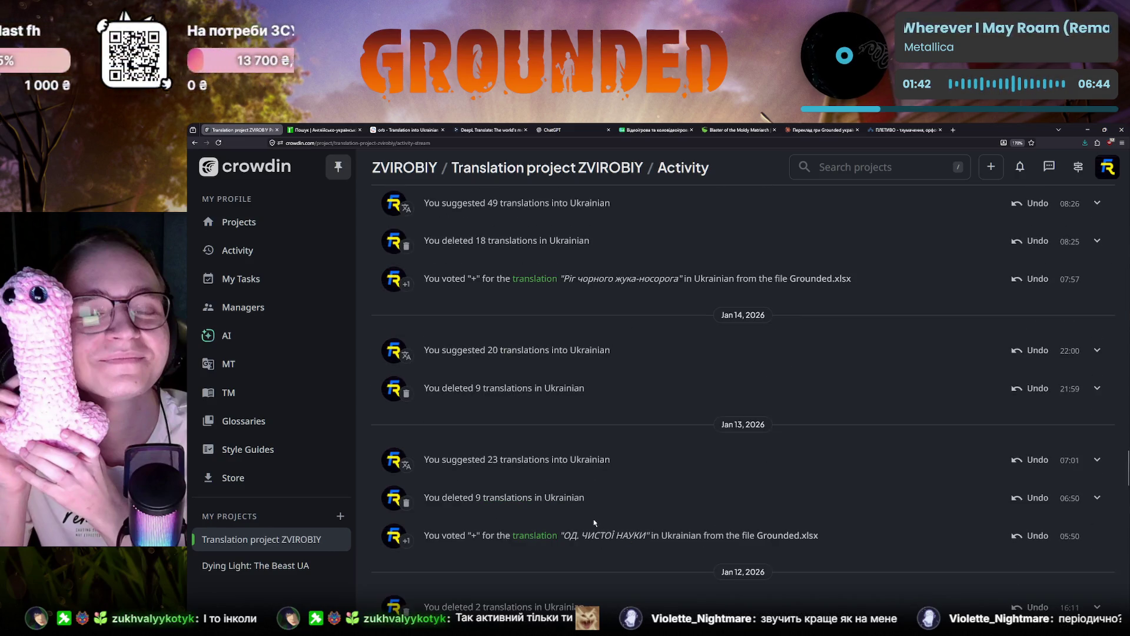
pyautogui.scroll(-3, 594, 519)
pyautogui.scroll(-10, 593, 519)
pyautogui.scroll(-5, 495, 495)
pyautogui.scroll(-5, 411, 481)
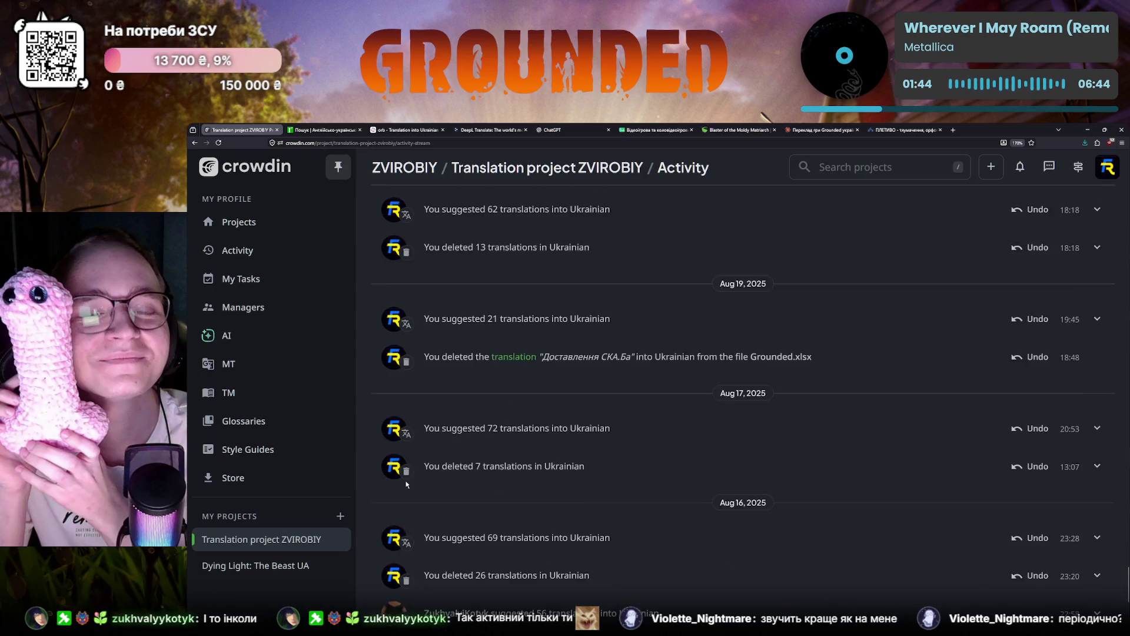
pyautogui.scroll(-3, 409, 481)
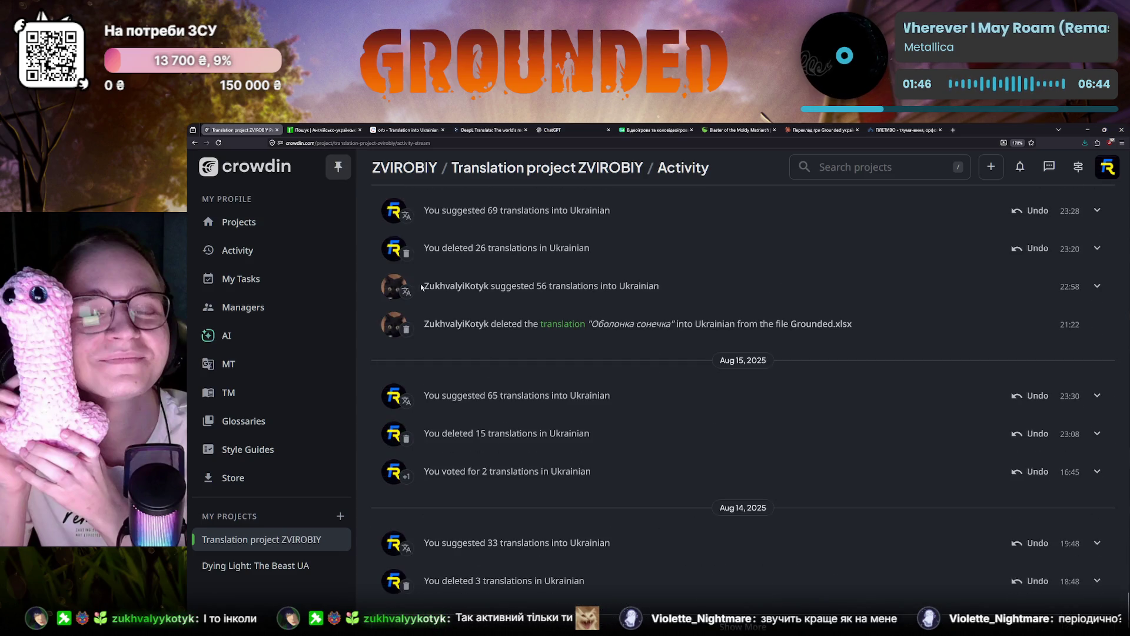
pyautogui.scroll(-1, 381, 407)
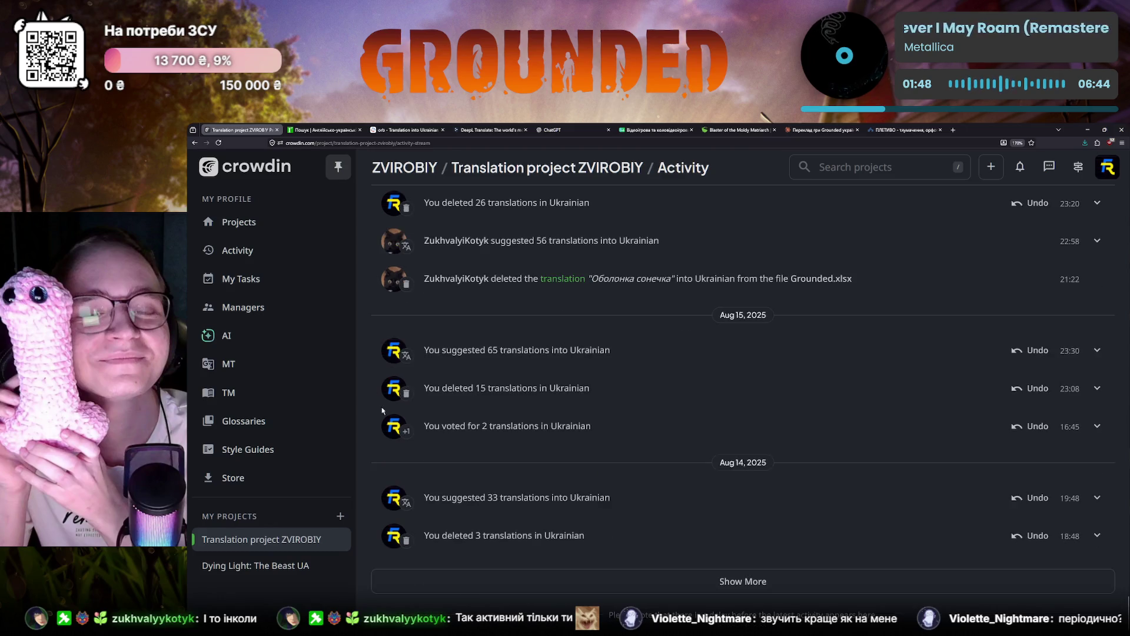
# Step: Load older activity entries, then switch to the project dashboard
pyautogui.click(624, 579)
pyautogui.scroll(-5, 530, 523)
pyautogui.scroll(-5, 530, 523)
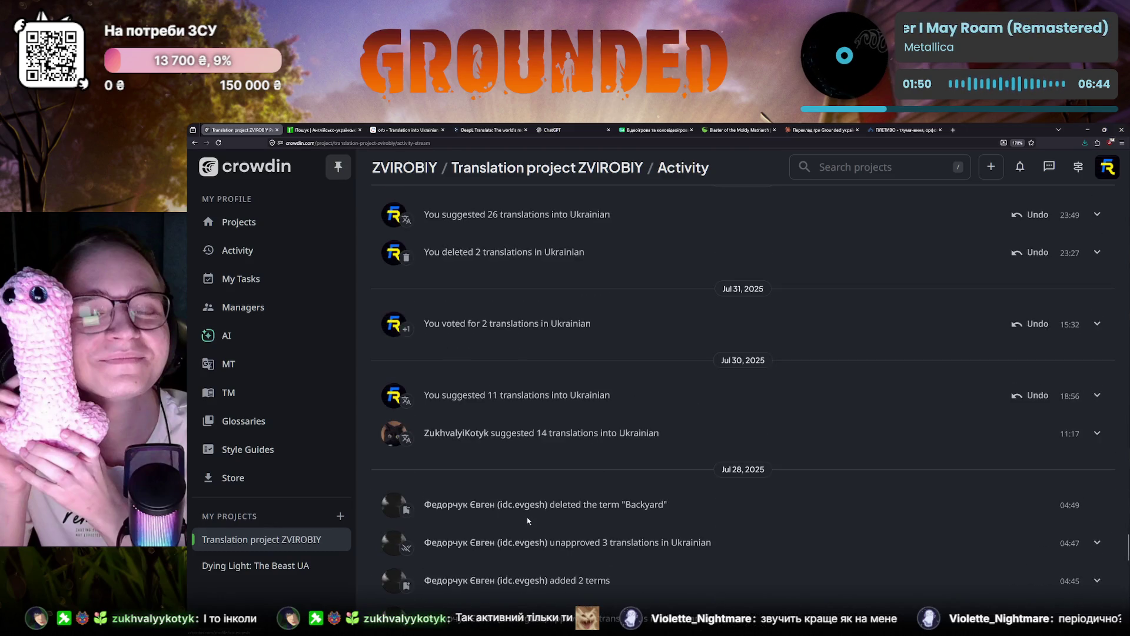
pyautogui.scroll(-2, 607, 516)
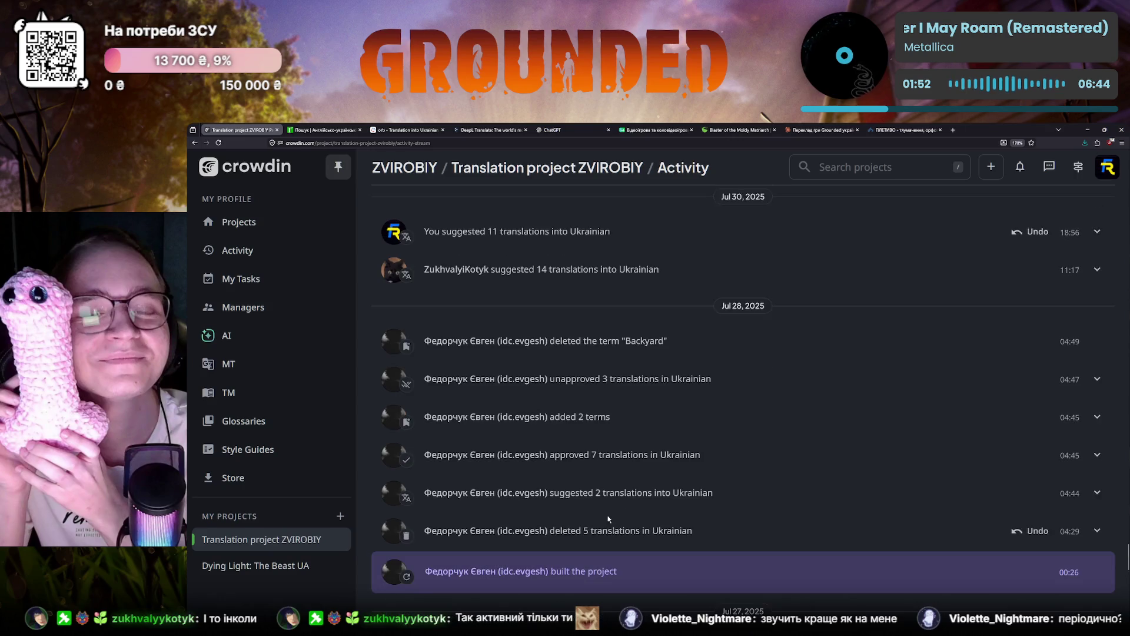
pyautogui.scroll(-1, 582, 529)
pyautogui.scroll(2, 591, 513)
pyautogui.scroll(5, 531, 495)
pyautogui.scroll(5, 442, 468)
pyautogui.scroll(5, 371, 447)
pyautogui.scroll(5, 371, 448)
pyautogui.scroll(5, 370, 448)
pyautogui.scroll(5, 369, 448)
pyautogui.scroll(5, 370, 447)
pyautogui.scroll(5, 369, 447)
pyautogui.scroll(5, 369, 447)
pyautogui.scroll(5, 380, 451)
pyautogui.scroll(5, 396, 454)
pyautogui.scroll(5, 397, 454)
pyautogui.scroll(5, 397, 454)
pyautogui.scroll(3, 402, 448)
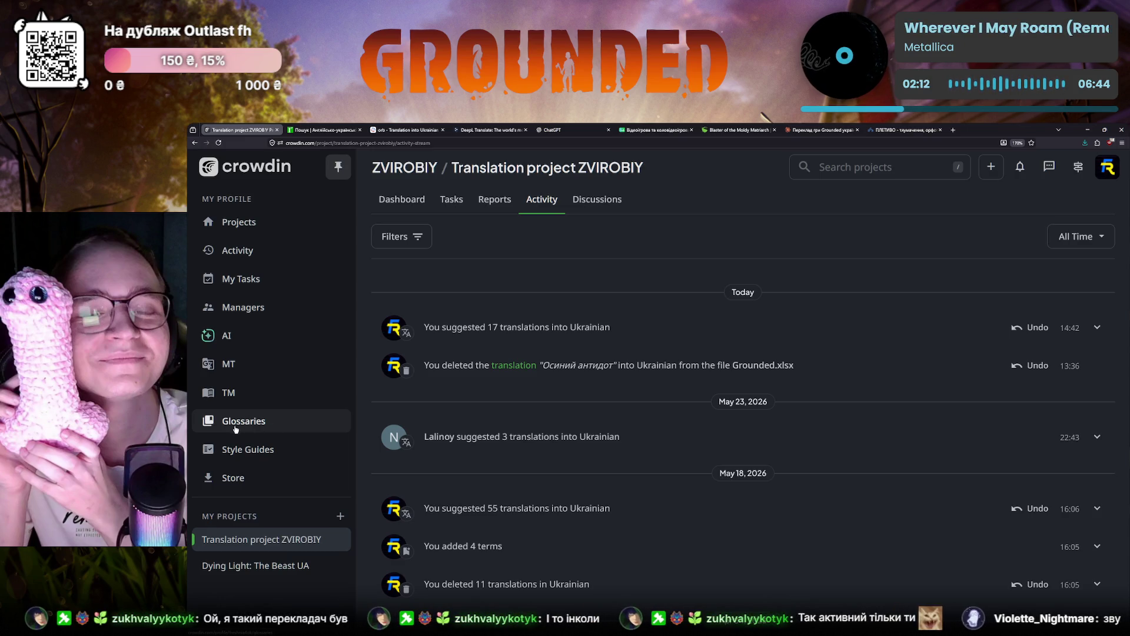
pyautogui.click(390, 188)
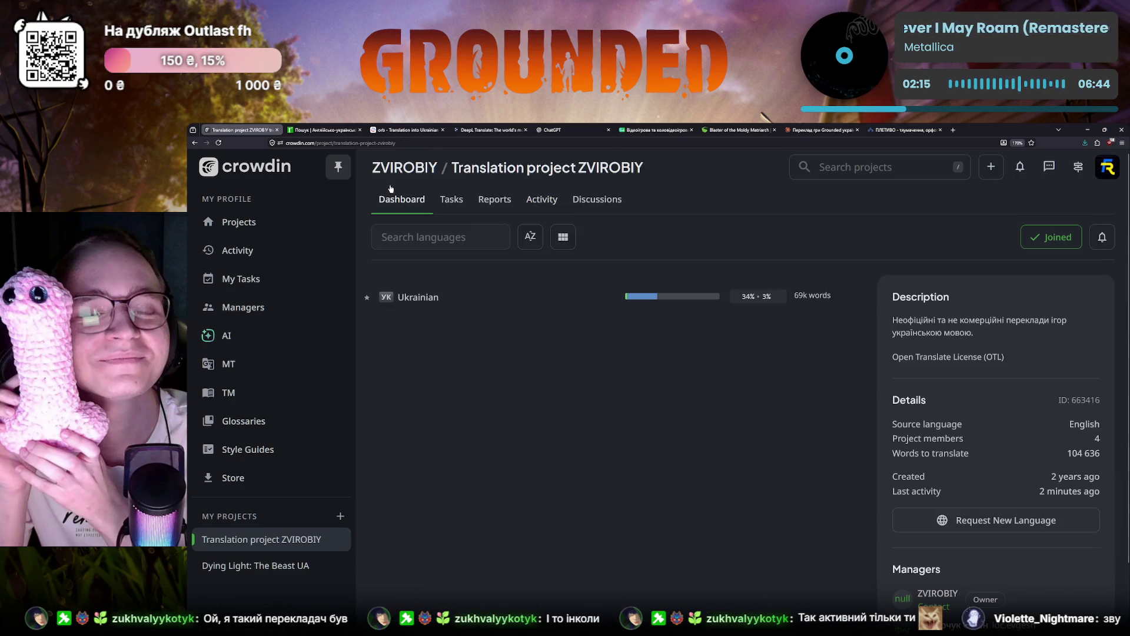
# Step: Reopen Grounded.xlsx in the Ukrainian editor and navigate to the explosive fungal orb string
pyautogui.click(580, 308)
pyautogui.click(465, 365)
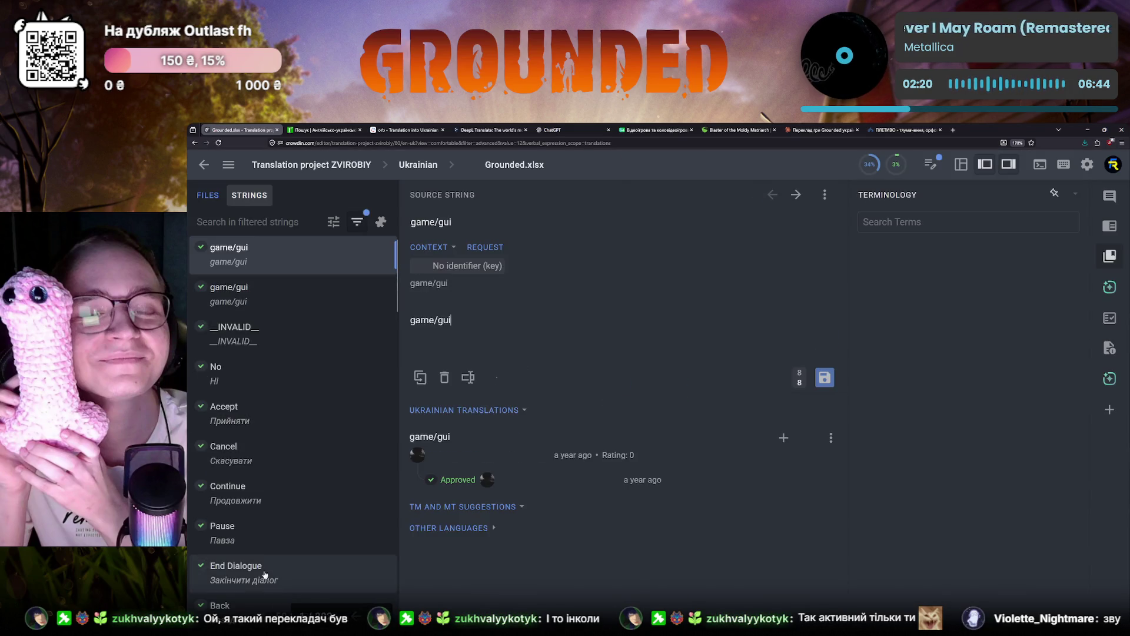
pyautogui.click(329, 616)
pyautogui.click(331, 566)
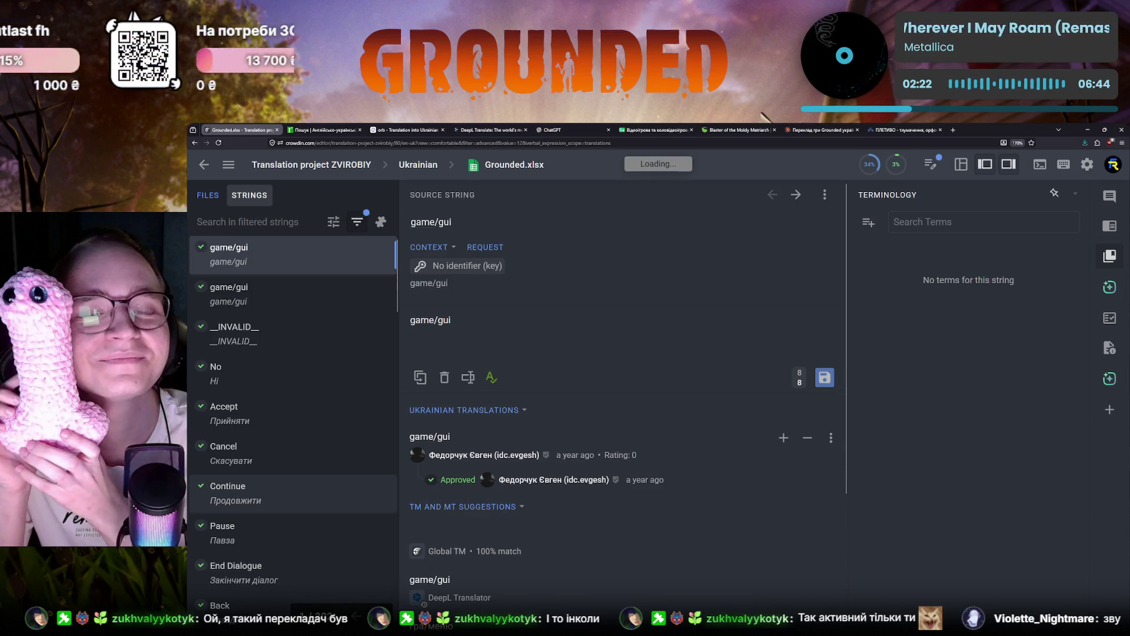
pyautogui.scroll(-5, 311, 459)
pyautogui.scroll(-5, 311, 459)
pyautogui.scroll(-5, 311, 459)
pyautogui.scroll(-5, 311, 459)
pyautogui.scroll(-2, 318, 467)
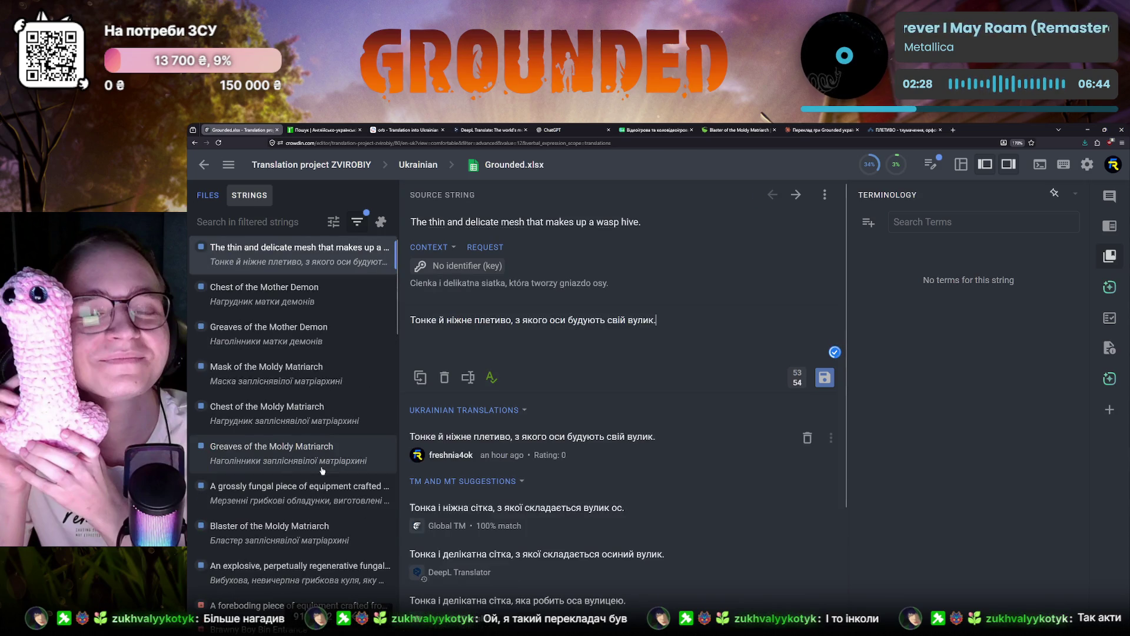
pyautogui.scroll(-3, 322, 471)
pyautogui.scroll(1, 283, 376)
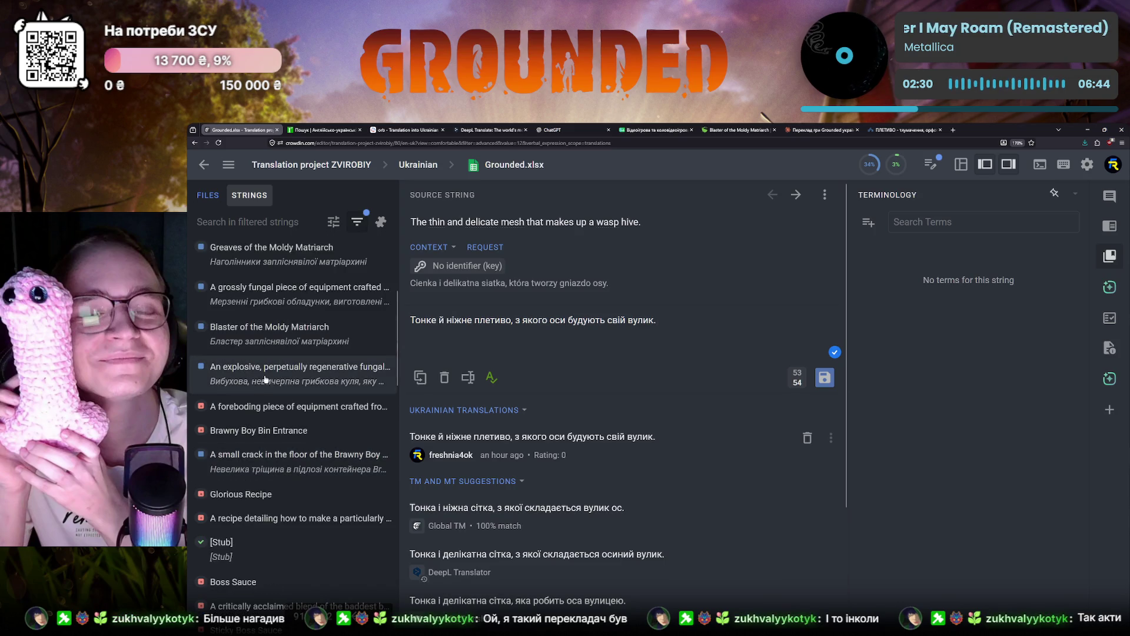
pyautogui.click(283, 375)
pyautogui.doubleClick(660, 319)
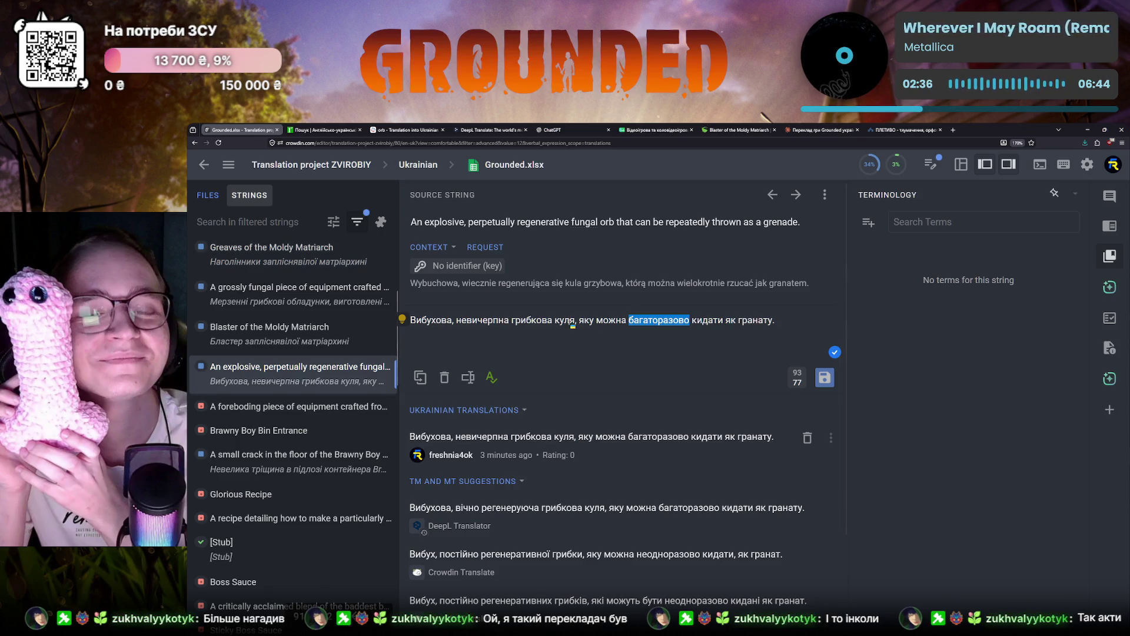
pyautogui.moveTo(607, 324); pyautogui.dragTo(775, 319)
pyautogui.doubleClick(659, 320)
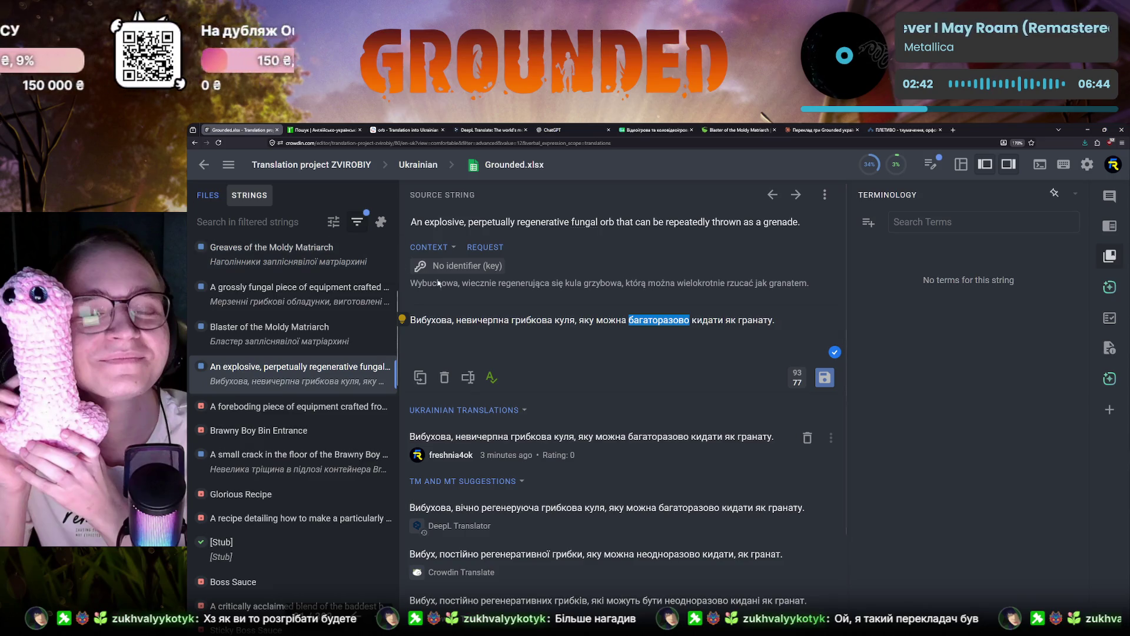
pyautogui.moveTo(580, 320); pyautogui.dragTo(774, 320)
pyautogui.click(583, 320)
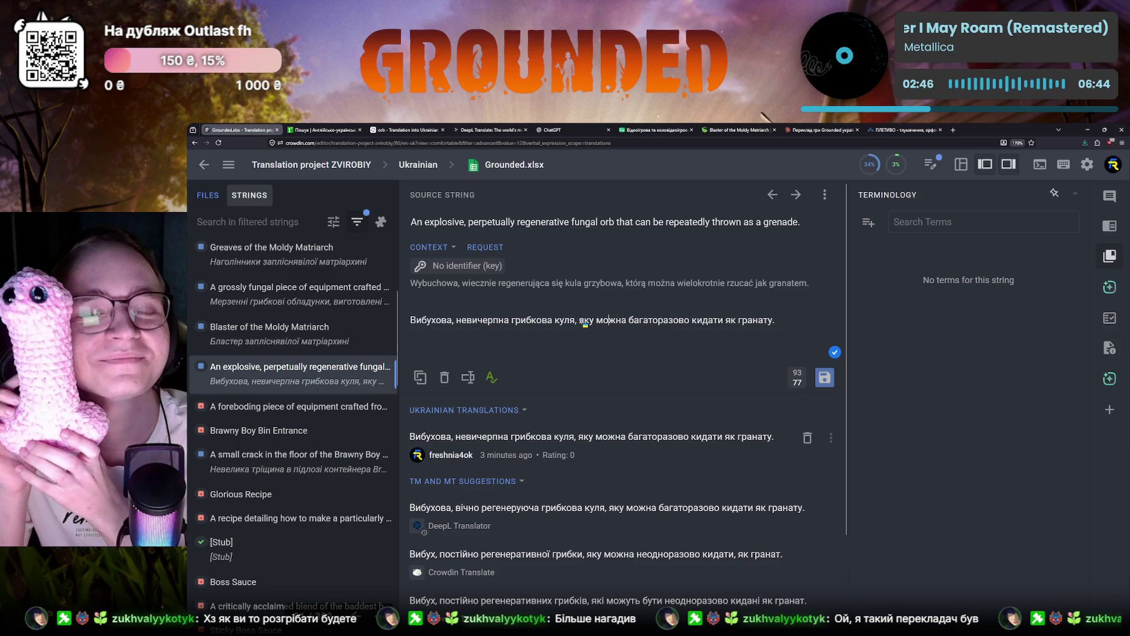
pyautogui.click(596, 320)
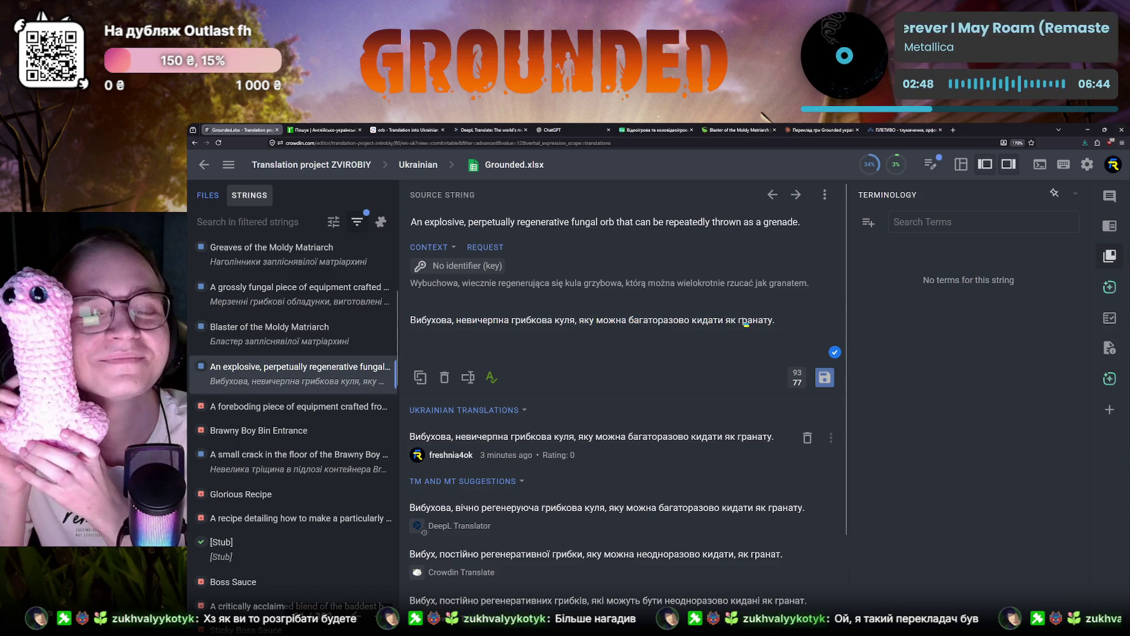
pyautogui.doubleClick(584, 320)
pyautogui.click(627, 321)
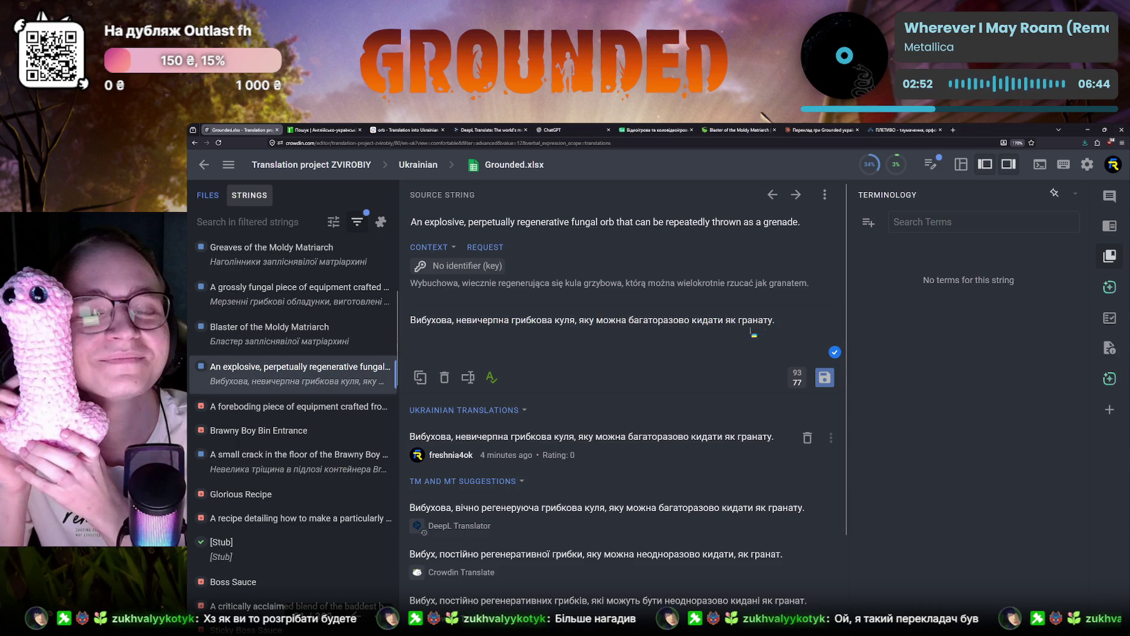
pyautogui.doubleClick(645, 321)
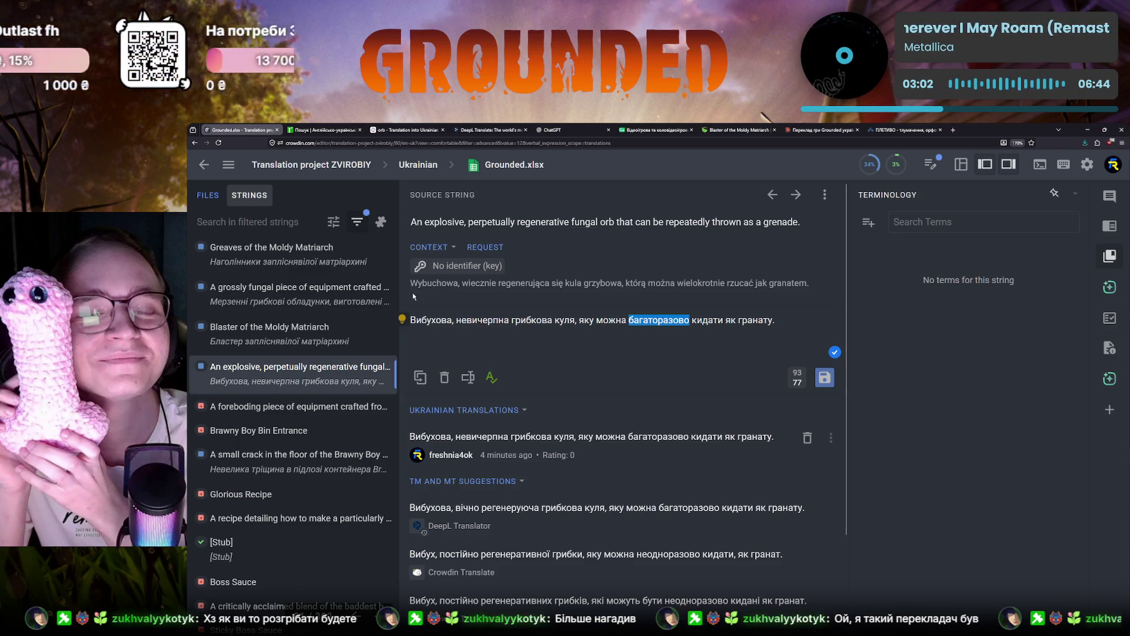
pyautogui.click(292, 225)
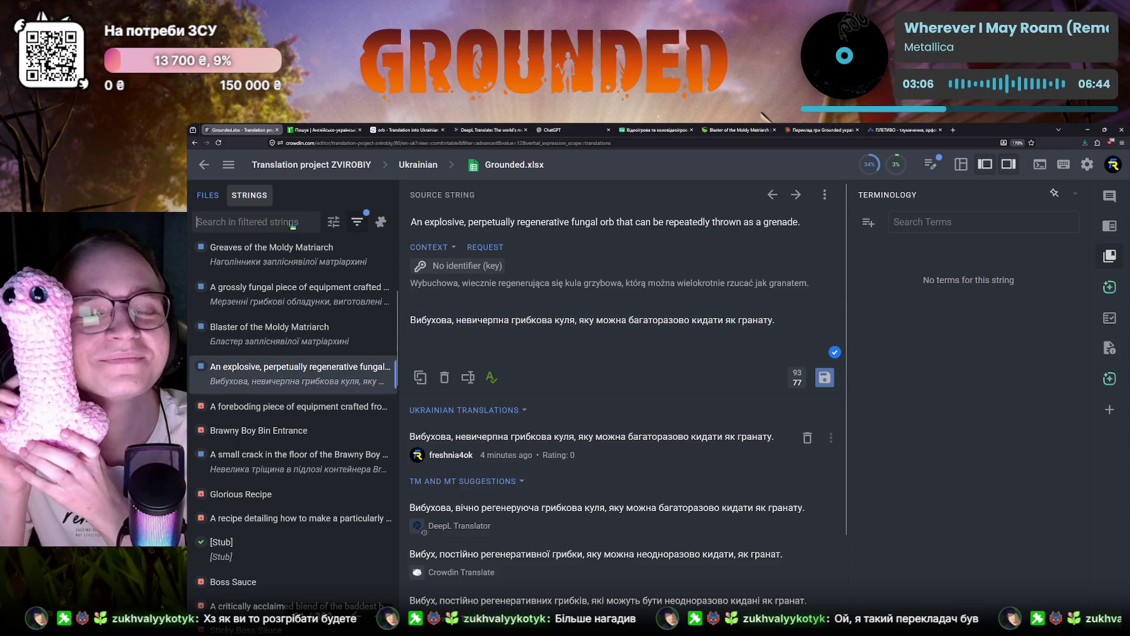
pyautogui.click(242, 205)
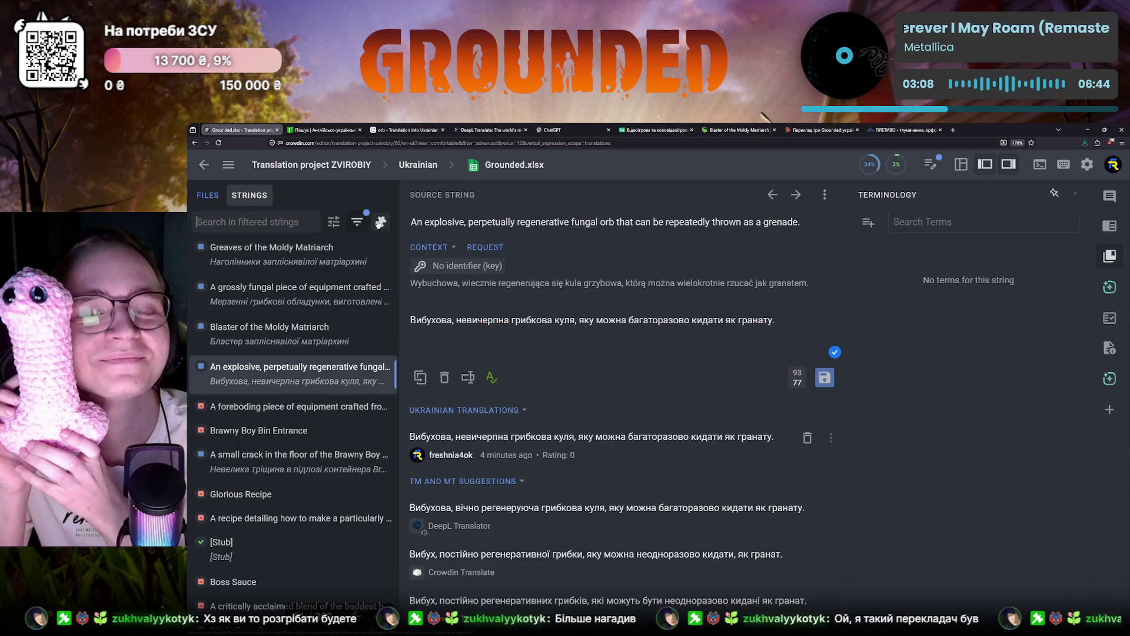
pyautogui.click(333, 221)
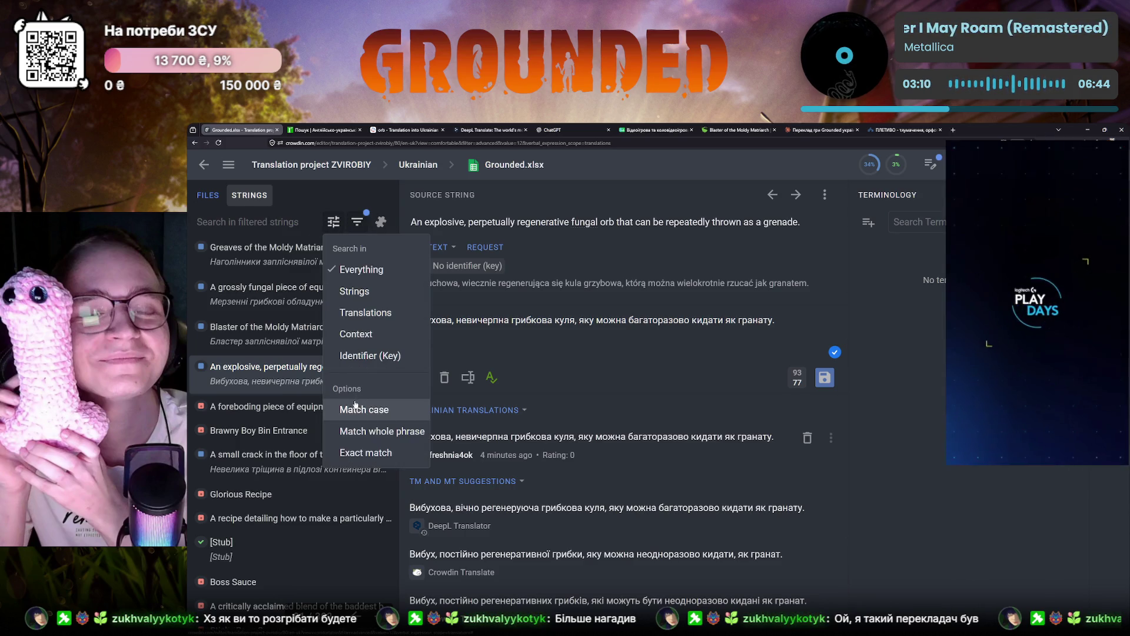
pyautogui.scroll(3, 288, 397)
pyautogui.scroll(-1, 288, 397)
pyautogui.scroll(-3, 288, 397)
pyautogui.scroll(-1, 282, 384)
pyautogui.scroll(2, 278, 376)
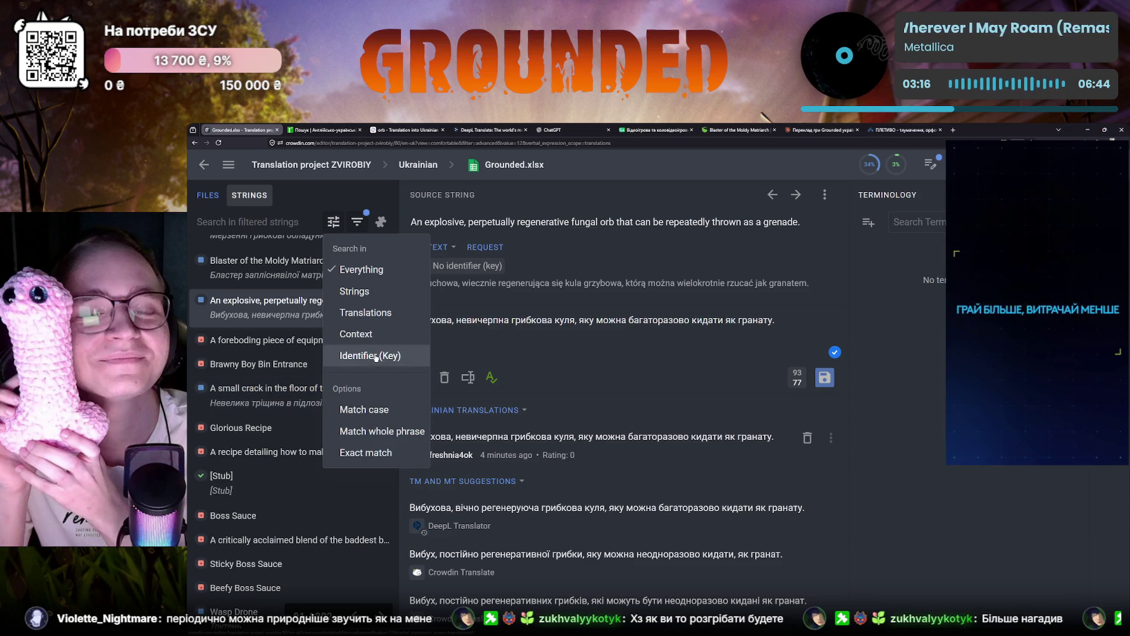
# Step: Limit string search to translations only and open the grossly fungal equipment string
pyautogui.click(362, 312)
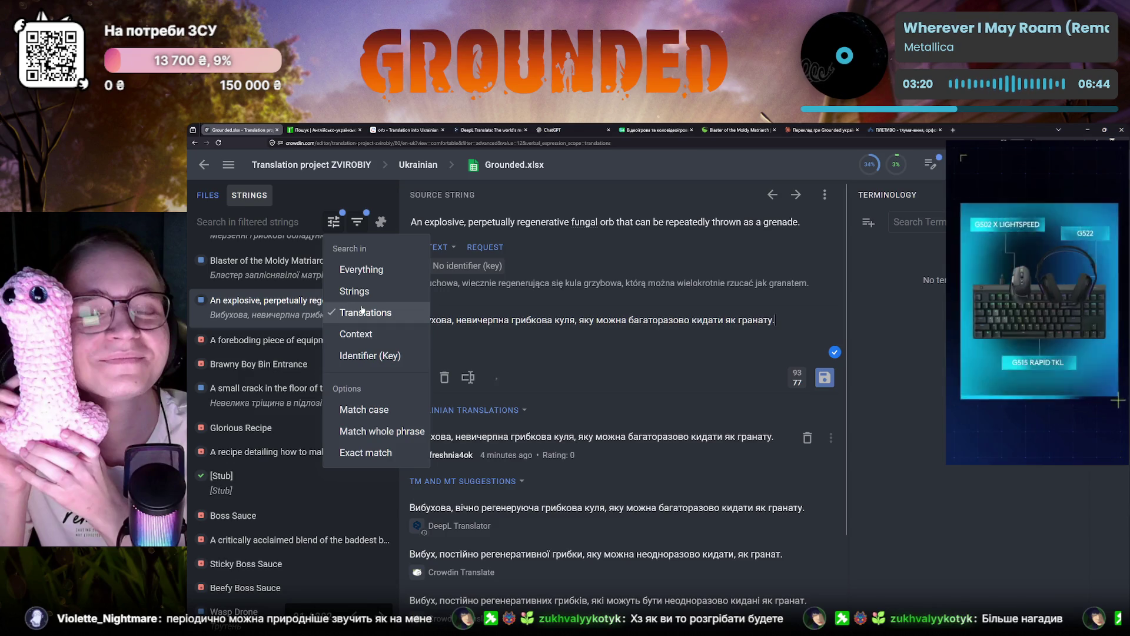
pyautogui.click(655, 283)
pyautogui.hotkey('ctrl', 'Up')
pyautogui.click(637, 224)
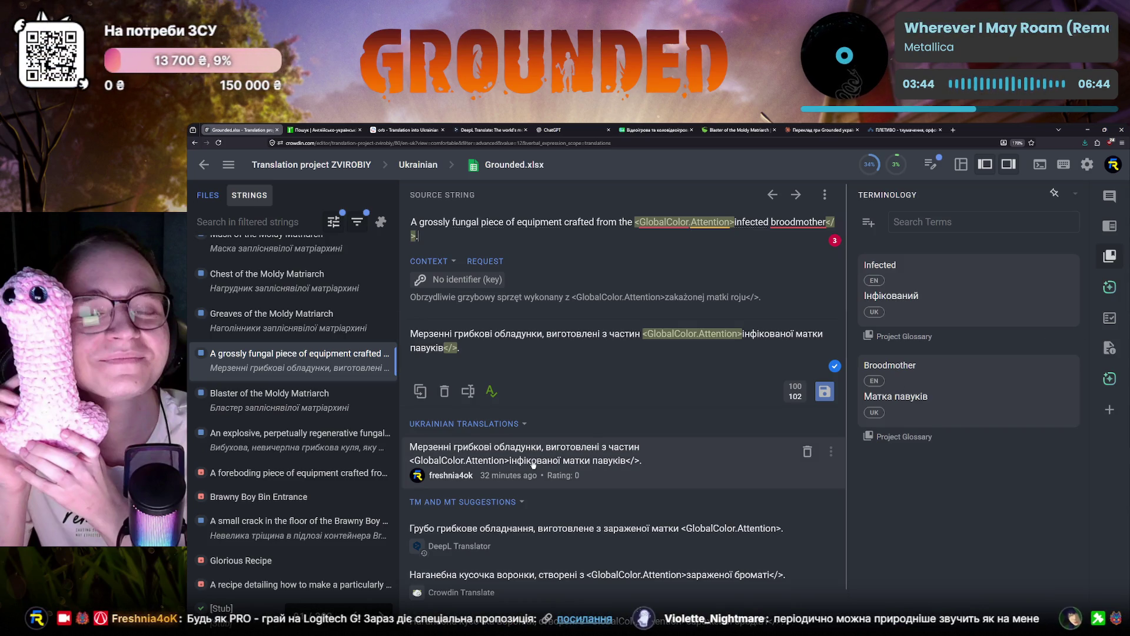
# Step: Return to the explosive fungal orb string and select багаторазово for replacement
pyautogui.click(301, 468)
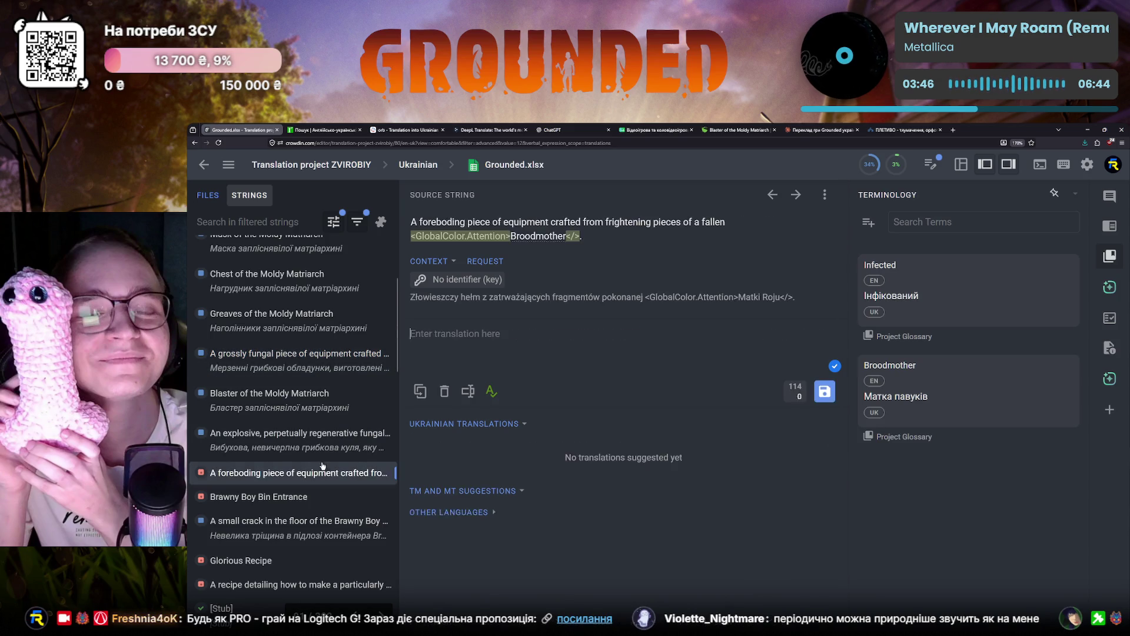
pyautogui.click(190, 450)
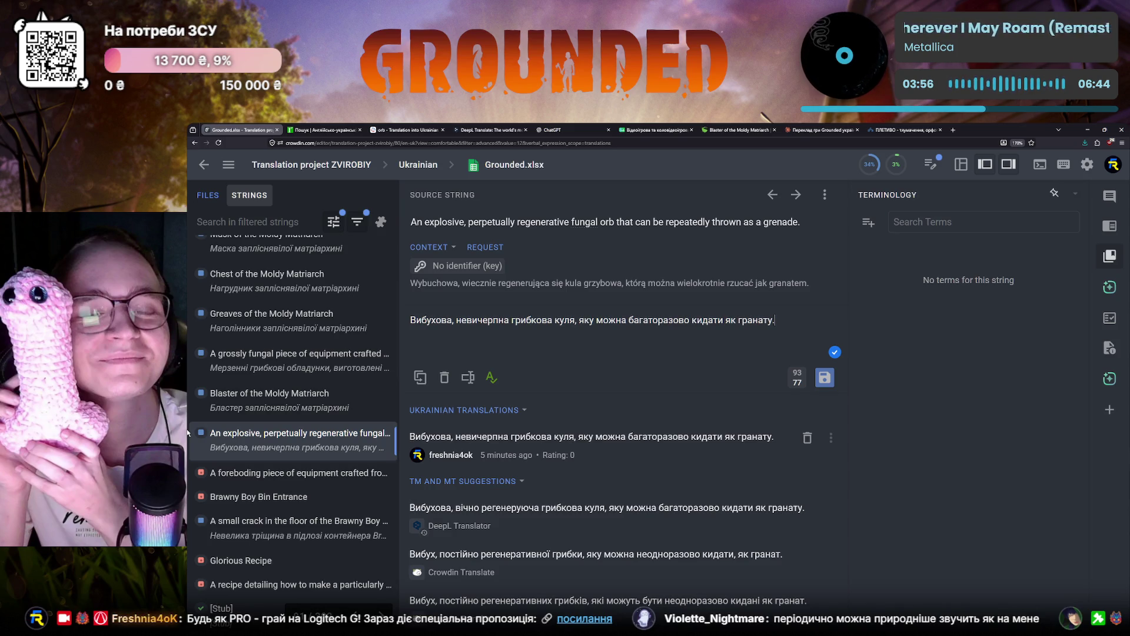
pyautogui.doubleClick(662, 321)
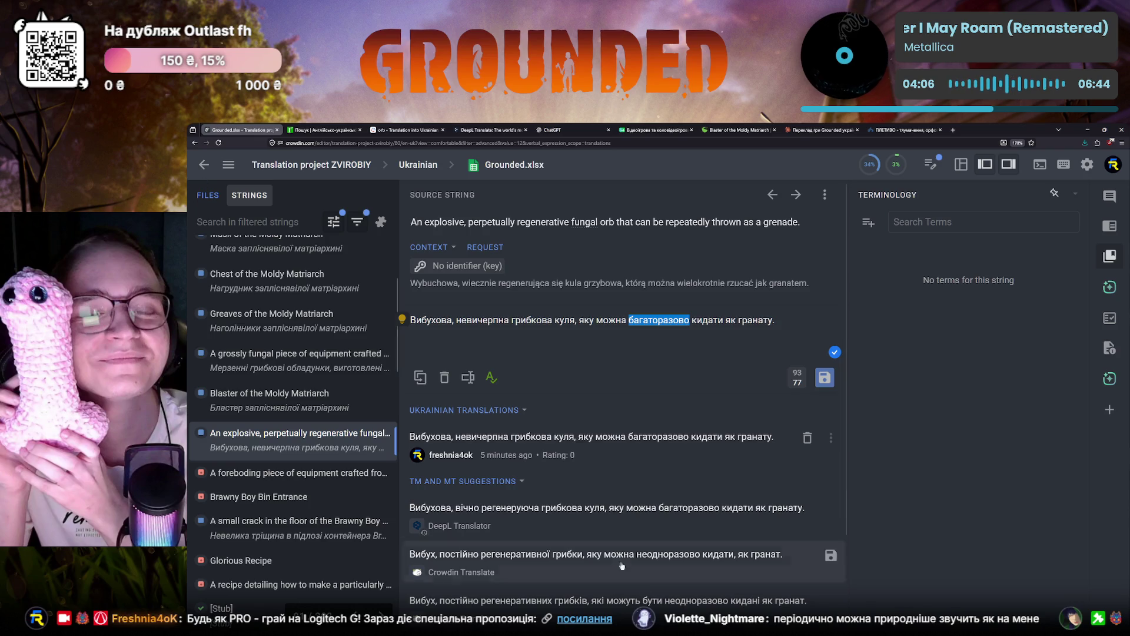
pyautogui.write('періодично')
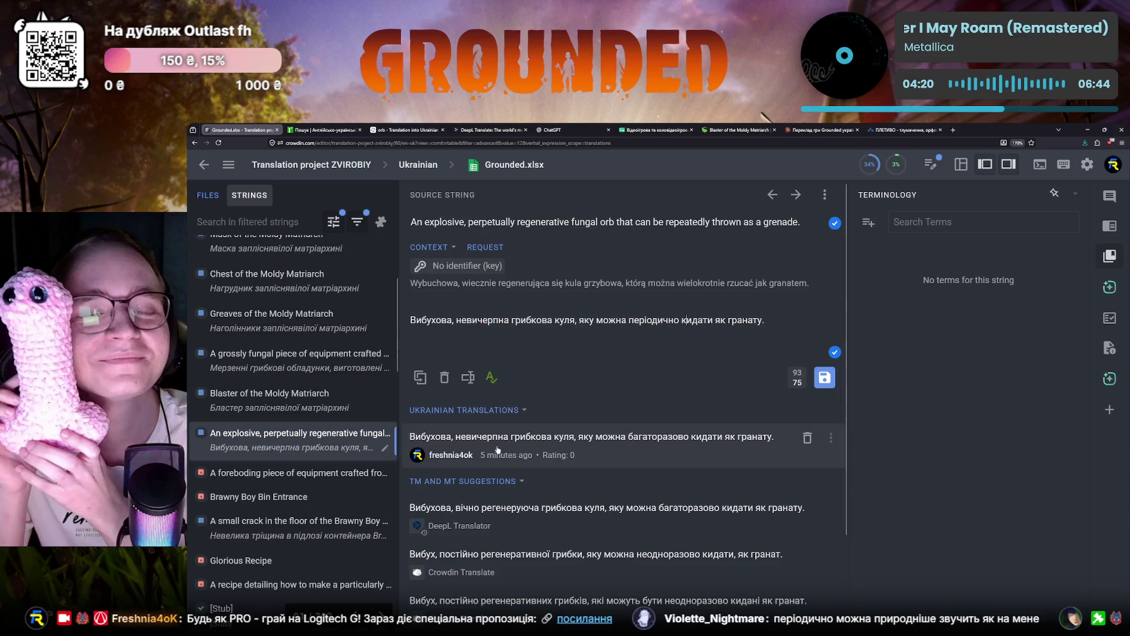
# Step: Delete the old fungal orb translation, save the revision with періодично, and move to the foreboding equipment string
pyautogui.click(807, 437)
pyautogui.hotkey('ctrl', 'Return')
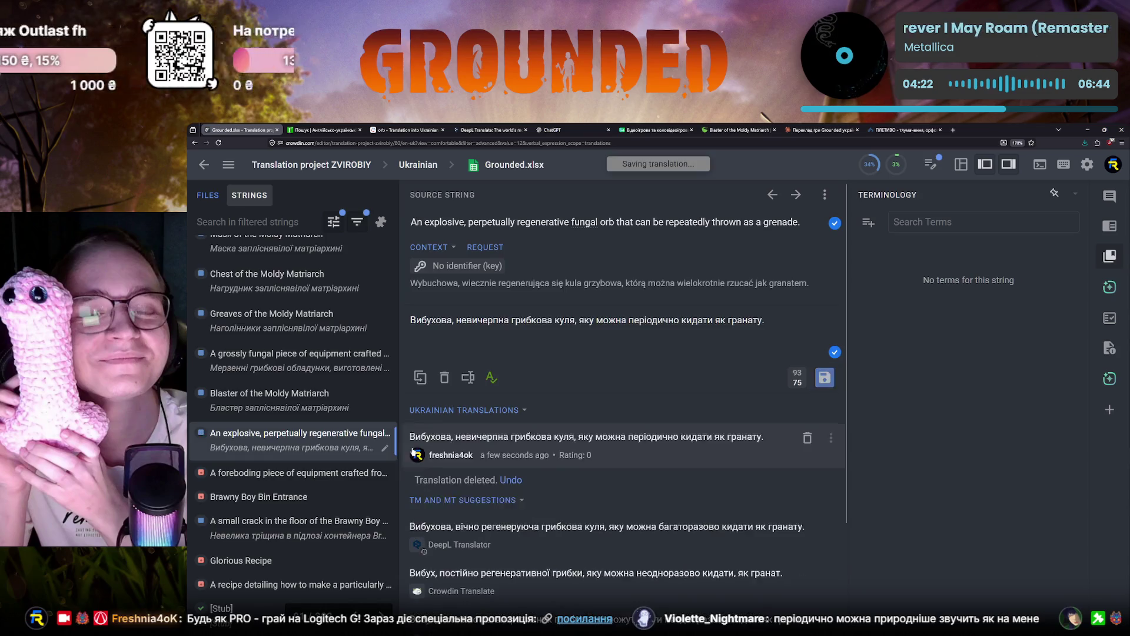
pyautogui.hotkey('ctrl', 'Up')
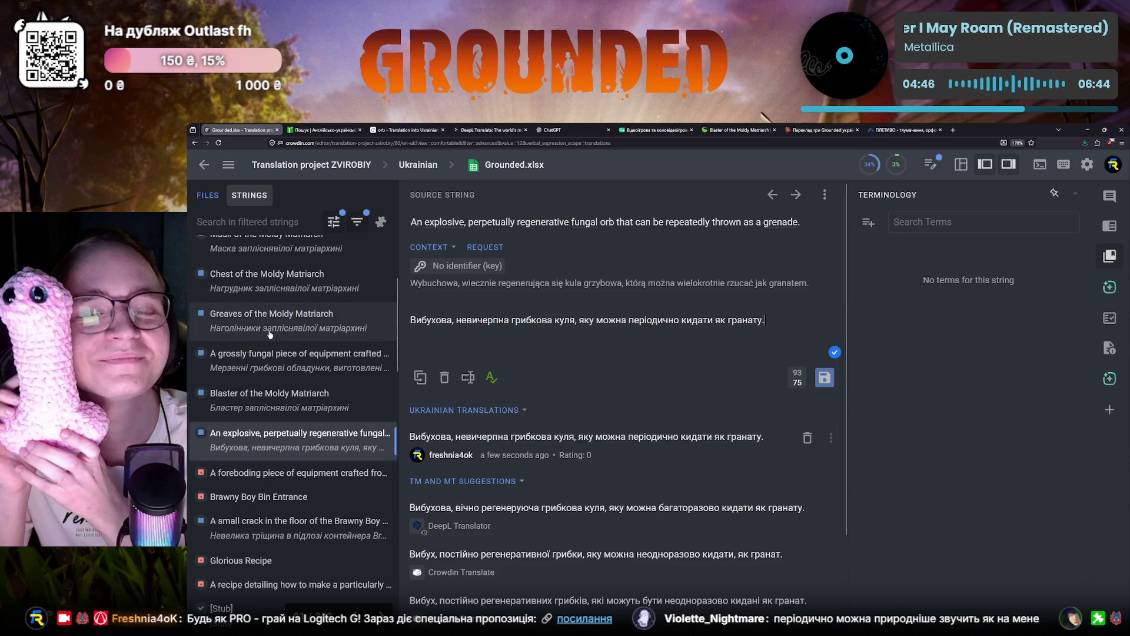
pyautogui.click(216, 476)
# Step: Browse between the fungal orb, foreboding and grossly fungal strings, ending on Greaves of the Moldy Matriarch
pyautogui.click(202, 434)
pyautogui.click(212, 469)
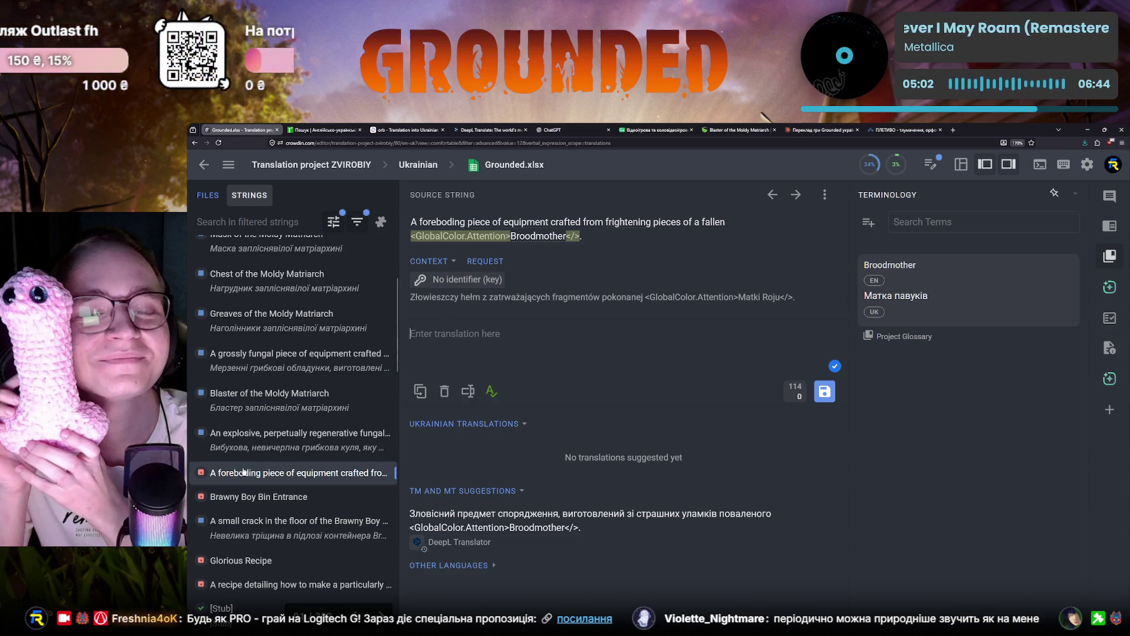
pyautogui.click(262, 346)
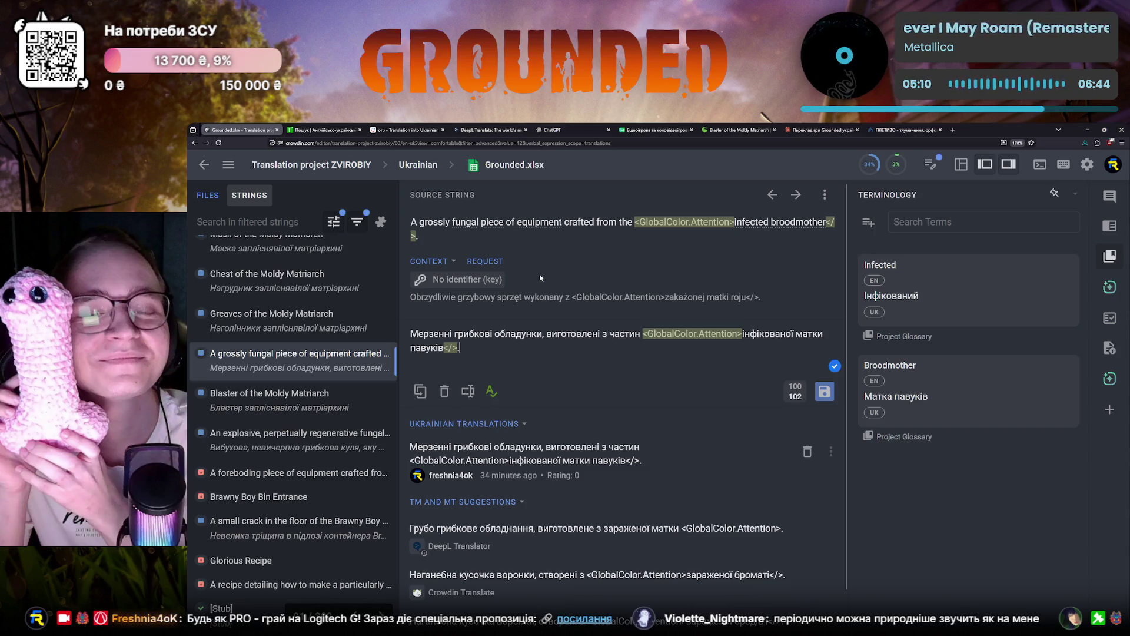
pyautogui.click(269, 327)
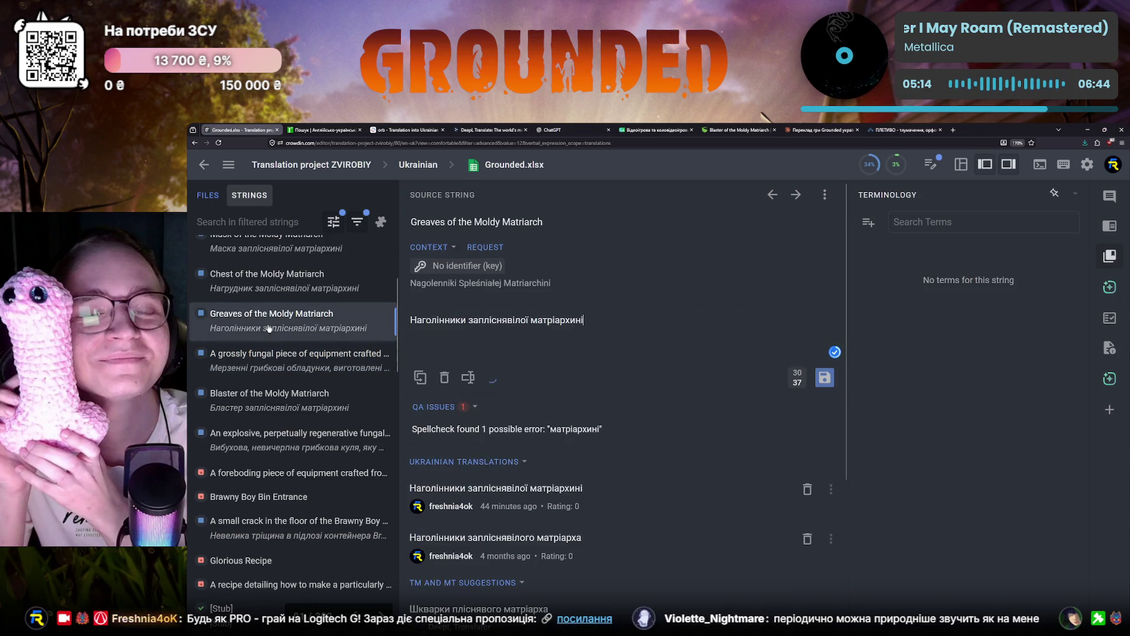
# Step: Copy the Greaves of the Moldy Matriarch source name and start a search on the Grounded wiki
pyautogui.moveTo(544, 222); pyautogui.dragTo(414, 222)
pyautogui.hotkey('ctrl', 'c')
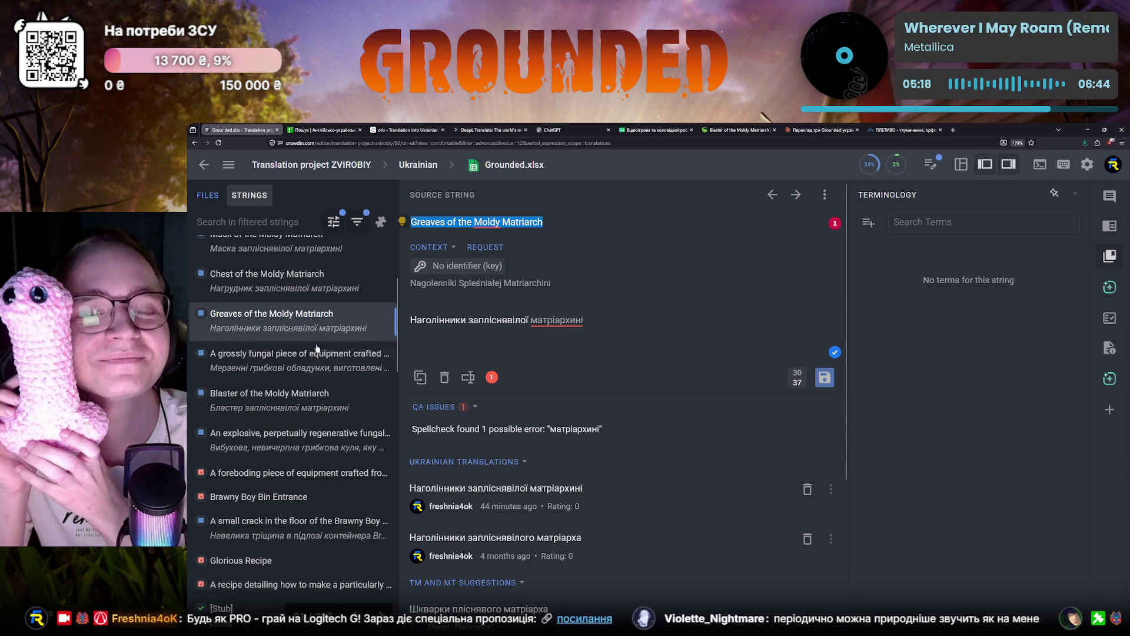
pyautogui.hotkey('ctrl', 'Down')
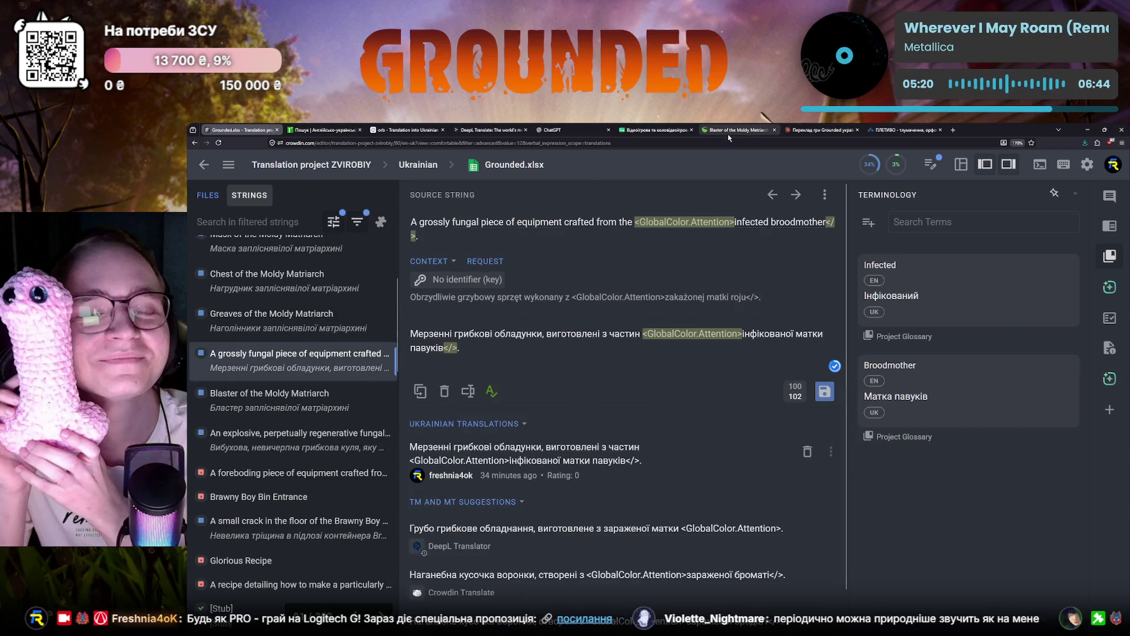
pyautogui.click(738, 130)
pyautogui.click(800, 163)
# Step: Find the Moldy Matriarch Armor wiki page, read the Head piece description, and return to Crowdin
pyautogui.hotkey('ctrl', 'v')
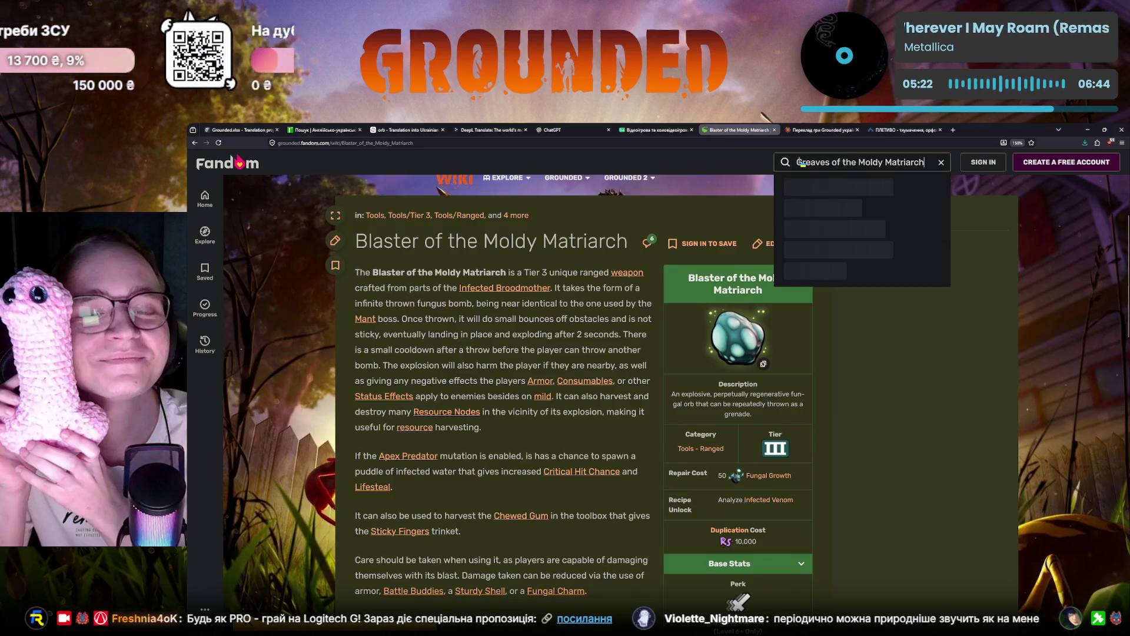
pyautogui.click(858, 187)
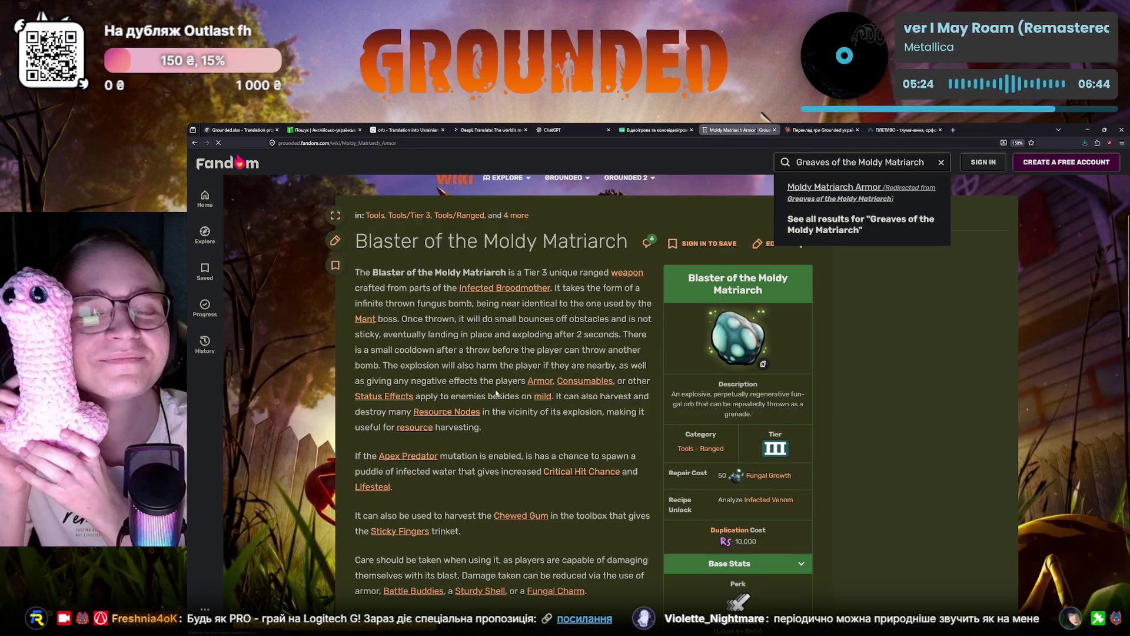
pyautogui.scroll(-1, 497, 394)
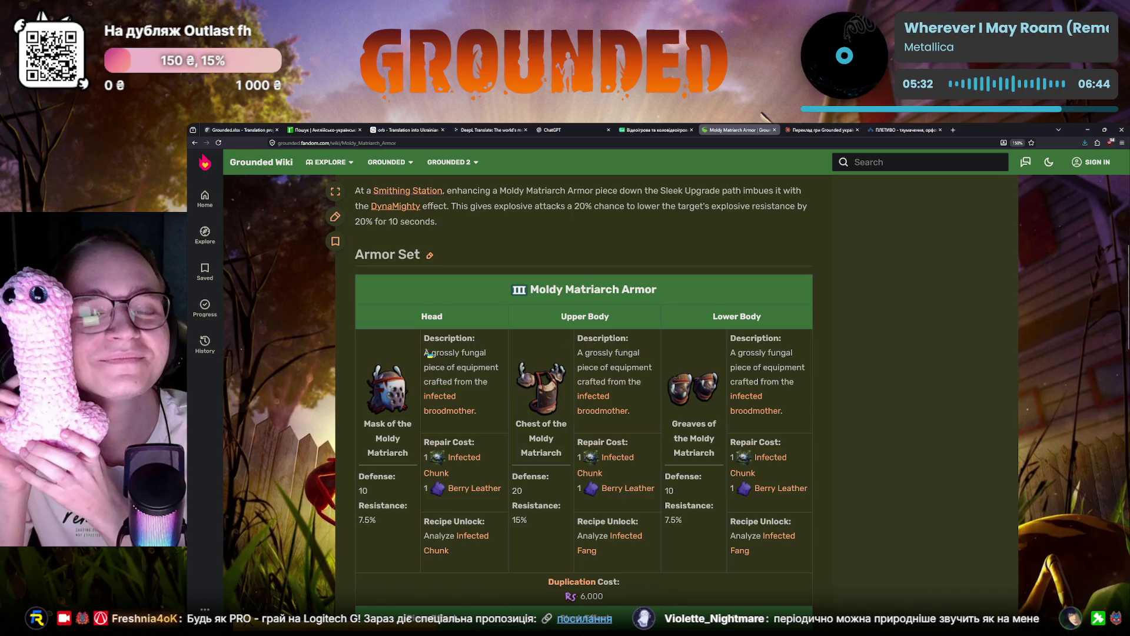
pyautogui.moveTo(428, 354); pyautogui.dragTo(477, 412)
pyautogui.click(446, 357)
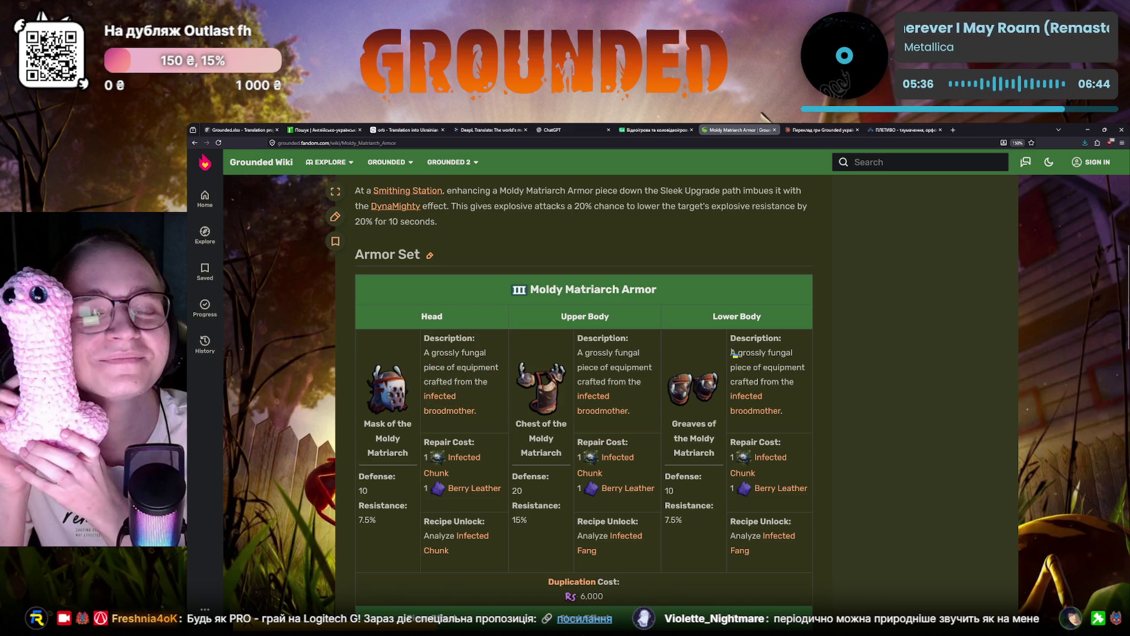
pyautogui.moveTo(485, 417); pyautogui.dragTo(432, 346)
pyautogui.click(442, 362)
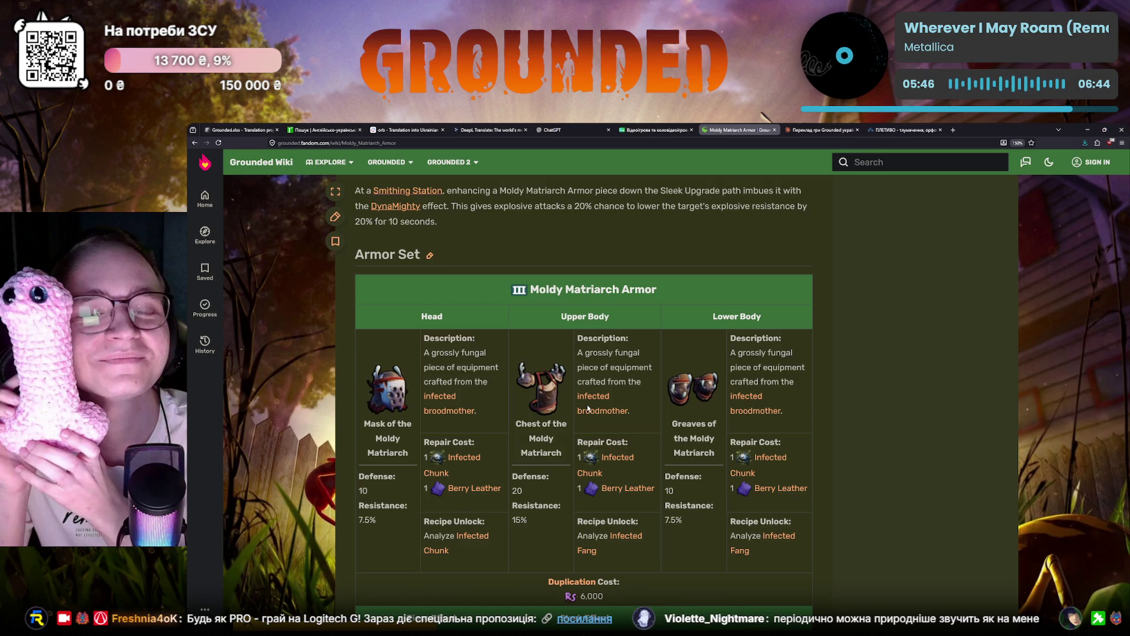
pyautogui.hotkey('ctrl', '1')
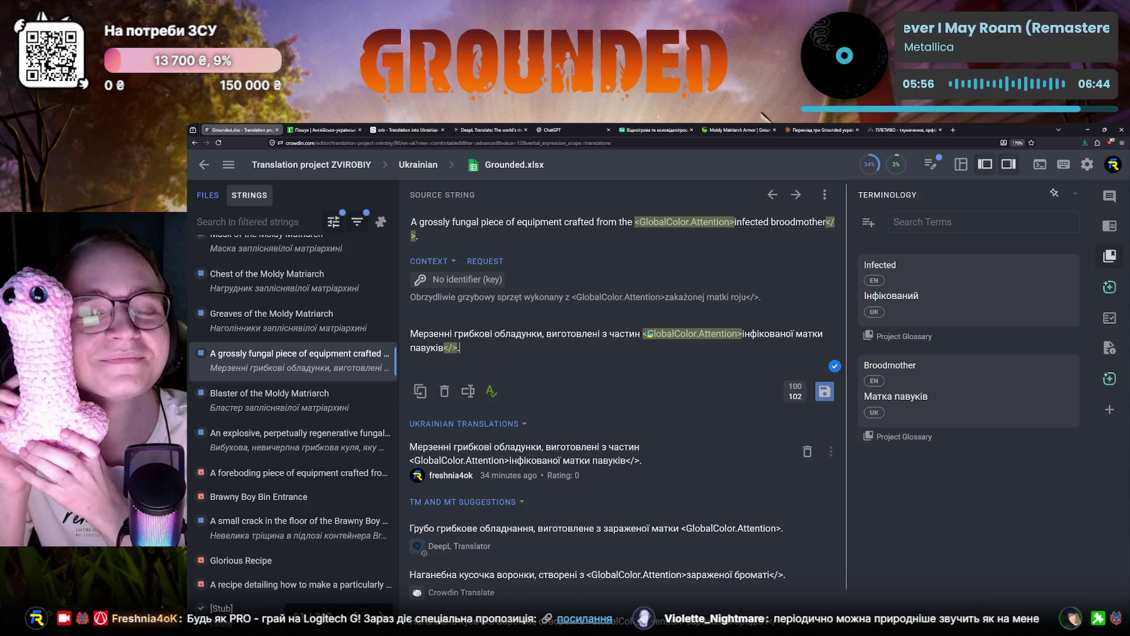
# Step: Inspect the grossly fungal translation, checking the opening words Мерзенні грибкові обладнунки
pyautogui.moveTo(610, 335); pyautogui.dragTo(644, 335)
pyautogui.click(590, 333)
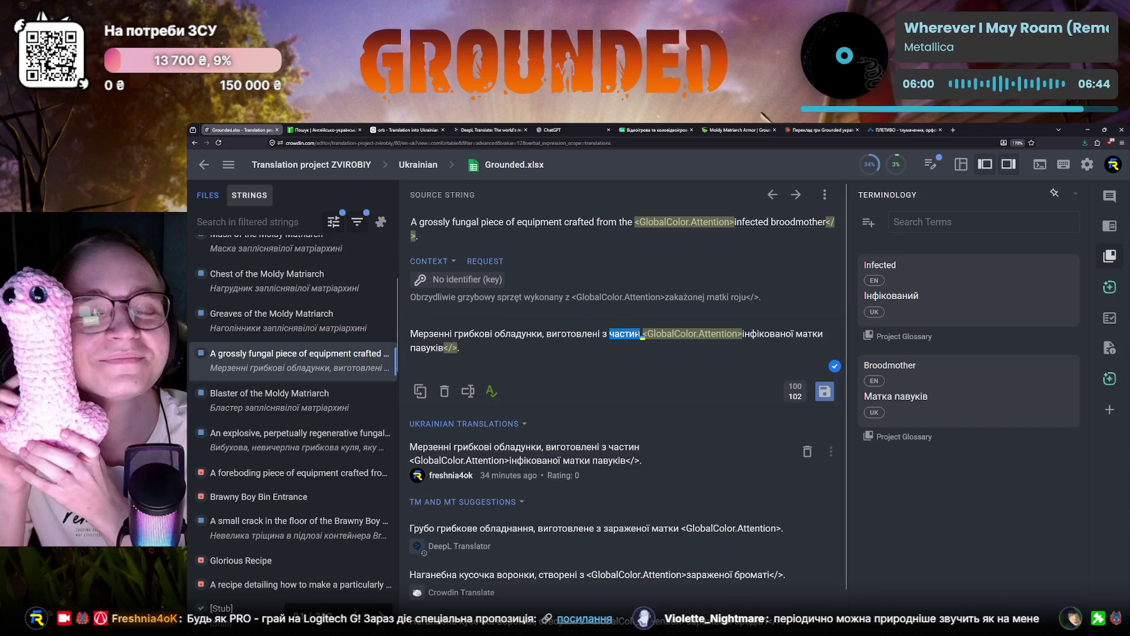
pyautogui.click(613, 355)
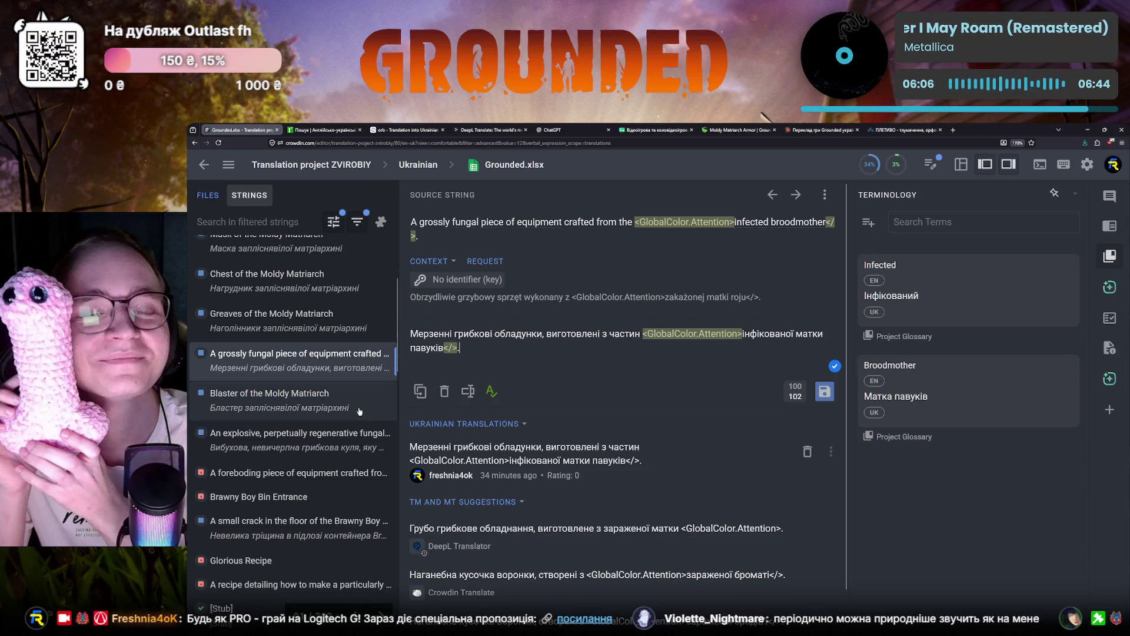
pyautogui.moveTo(410, 334); pyautogui.dragTo(543, 335)
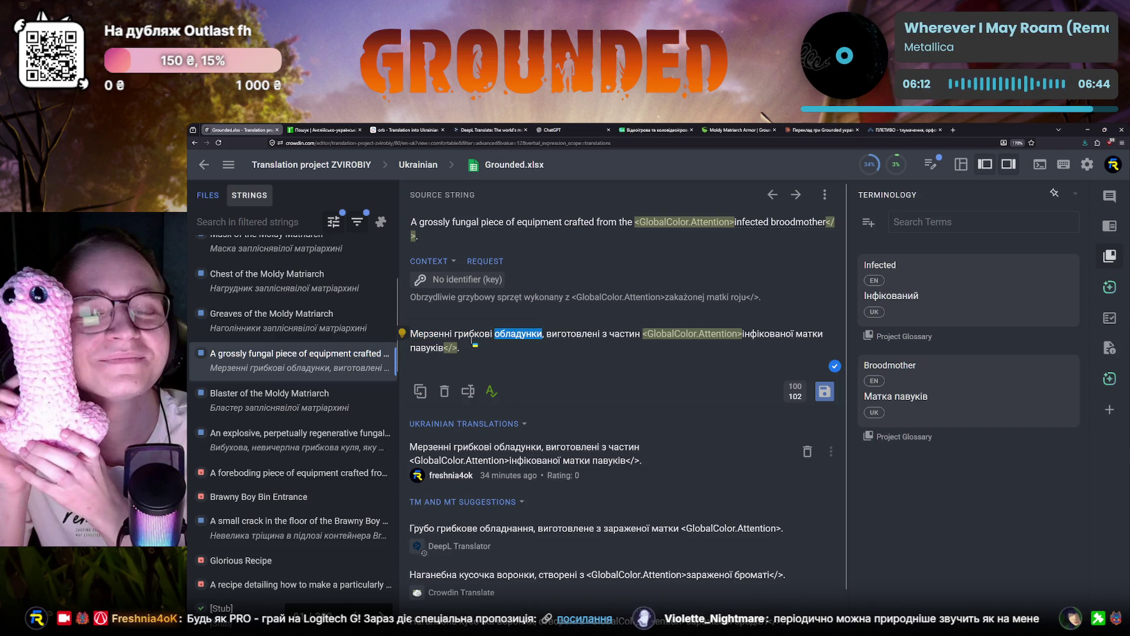
pyautogui.click(470, 337)
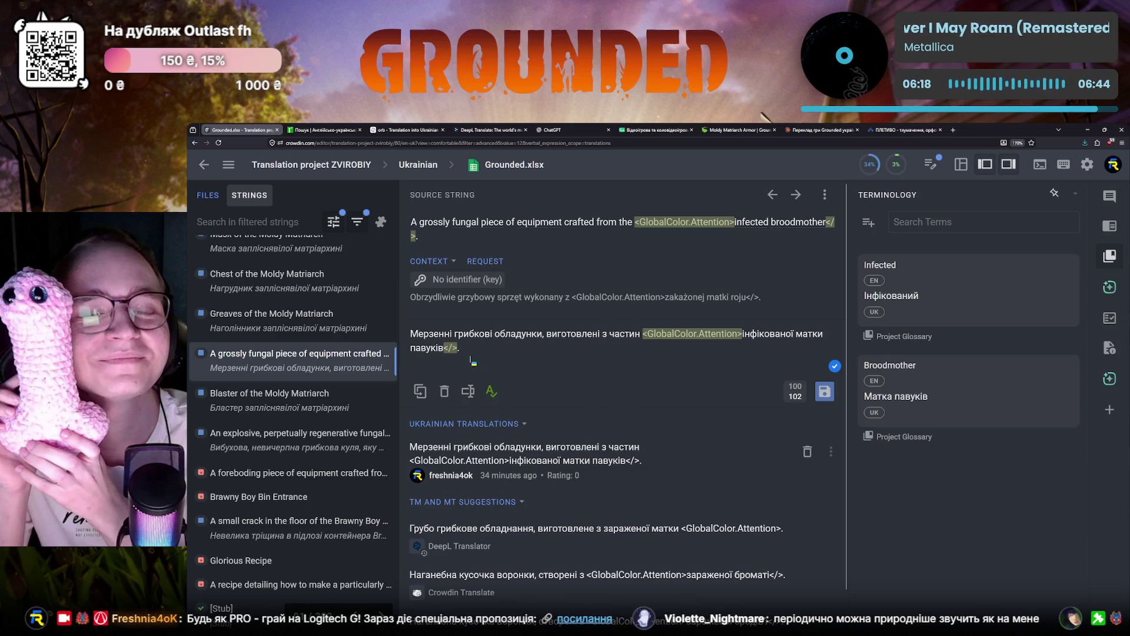
pyautogui.scroll(-3, 248, 388)
pyautogui.scroll(3, 247, 387)
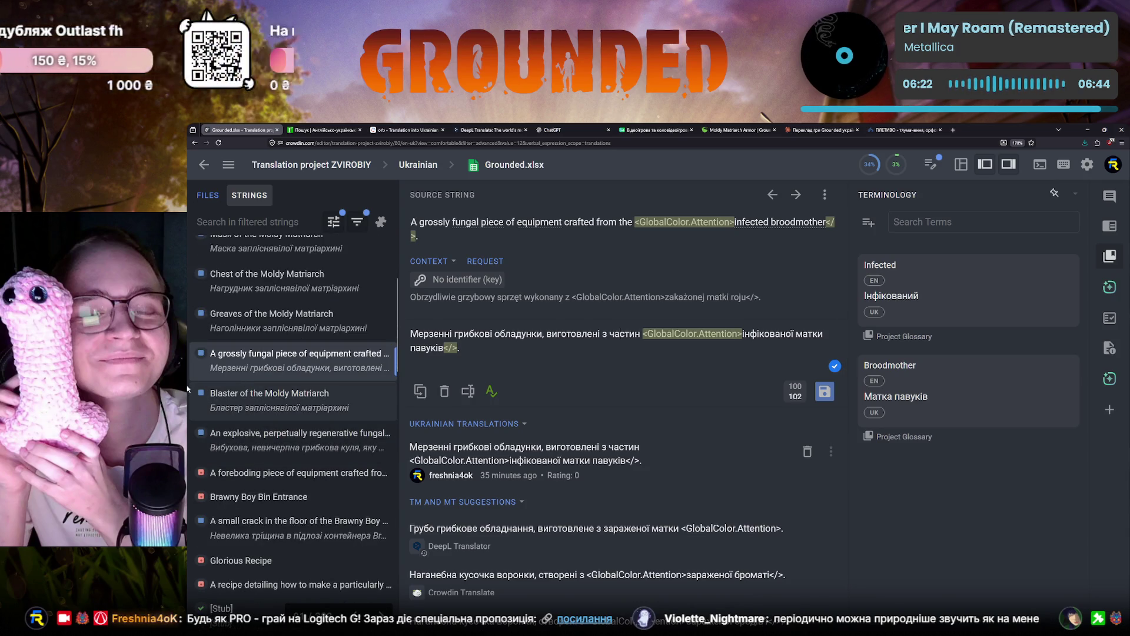
# Step: Open the foreboding piece of equipment string and select the word foreboding
pyautogui.click(283, 472)
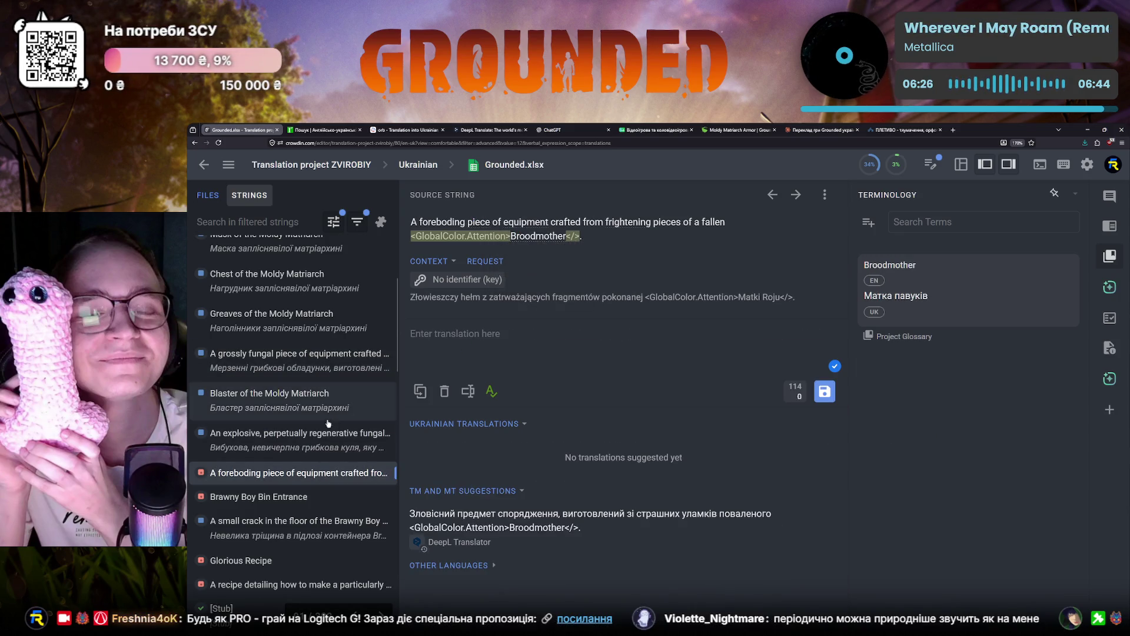
pyautogui.click(265, 497)
pyautogui.click(283, 473)
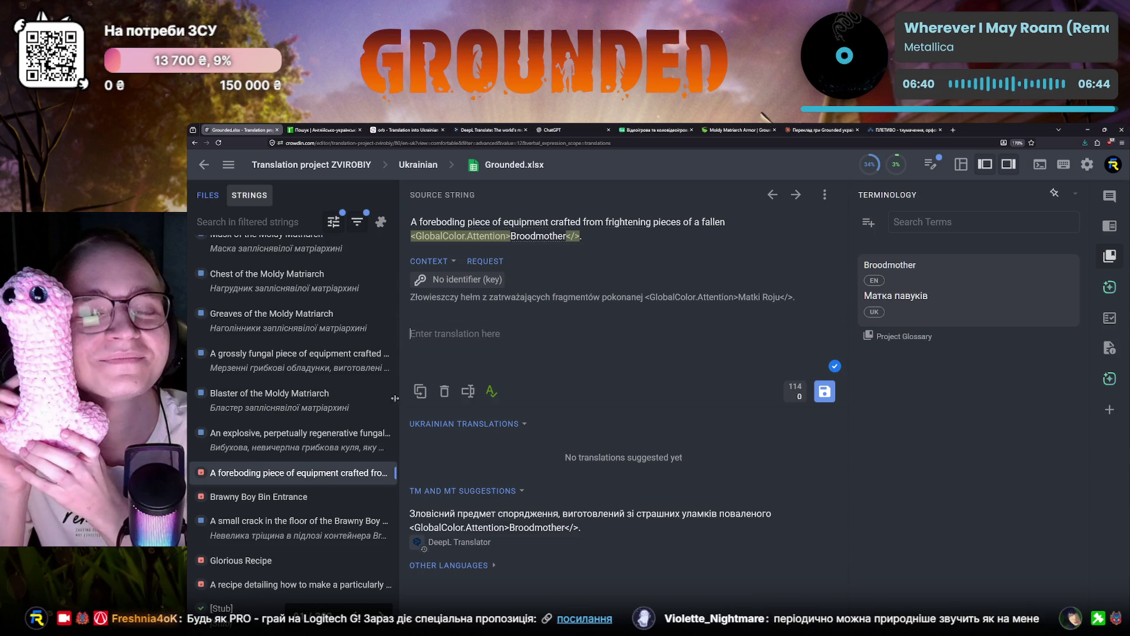
pyautogui.scroll(-1, 300, 446)
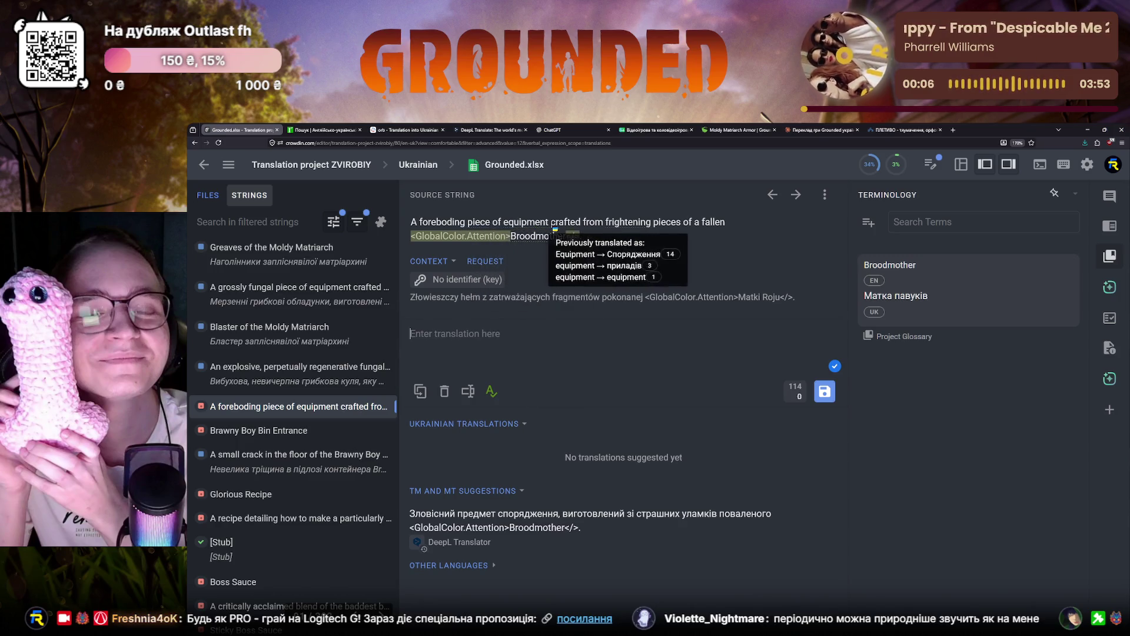
pyautogui.moveTo(625, 222)
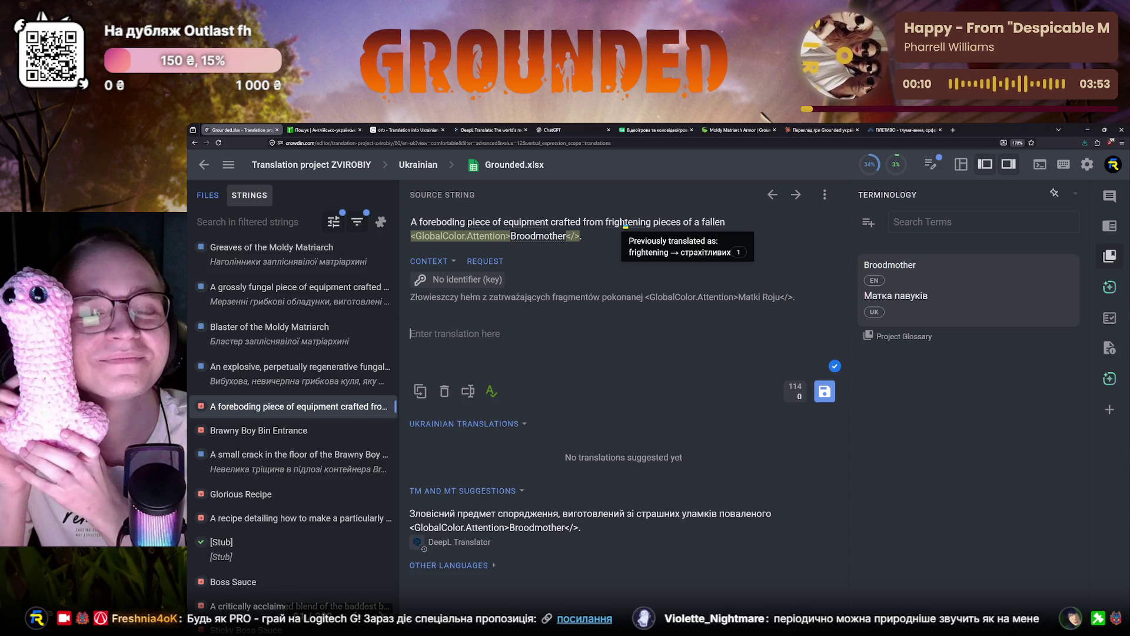
pyautogui.doubleClick(444, 223)
pyautogui.hotkey('ctrl', 'c')
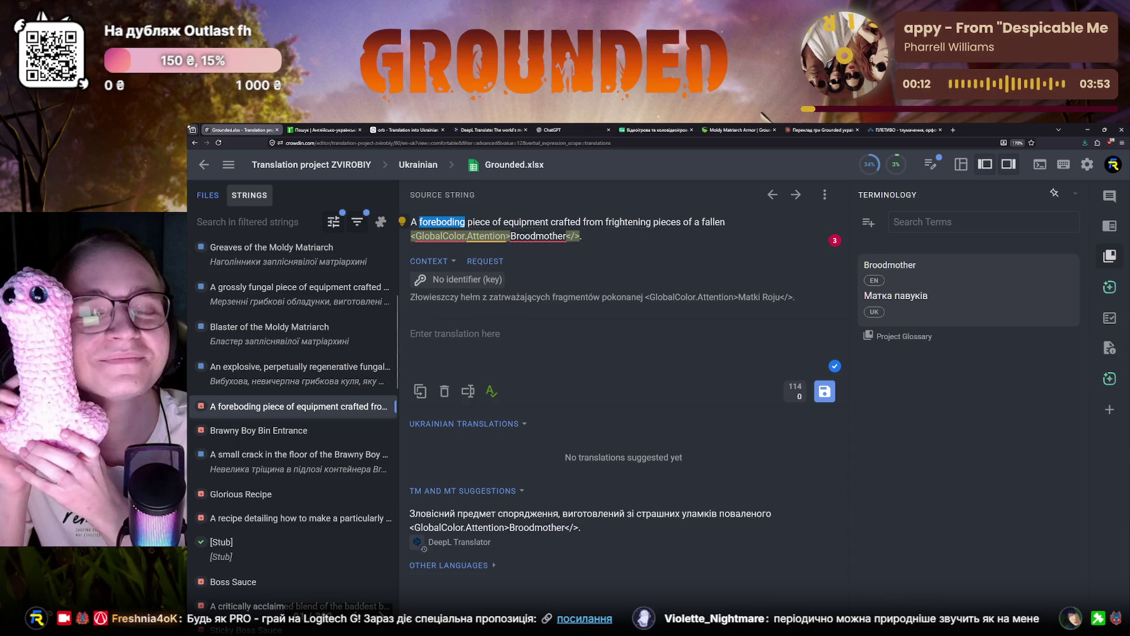
# Step: Search the e2u English–Ukrainian dictionary for foreboding
pyautogui.click(322, 130)
pyautogui.click(269, 196)
pyautogui.hotkey('ctrl', 'a')
pyautogui.hotkey('ctrl', 'v')
pyautogui.press('Return')
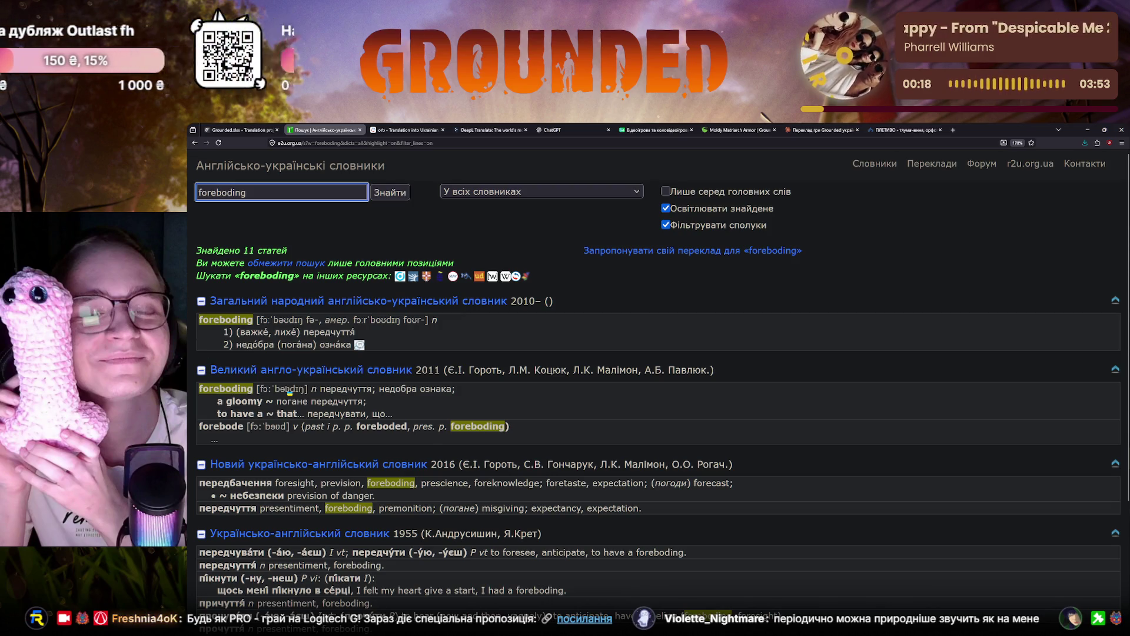
# Step: Compare the dictionary results with the editor, then switch to the Reverso Context page
pyautogui.click(265, 130)
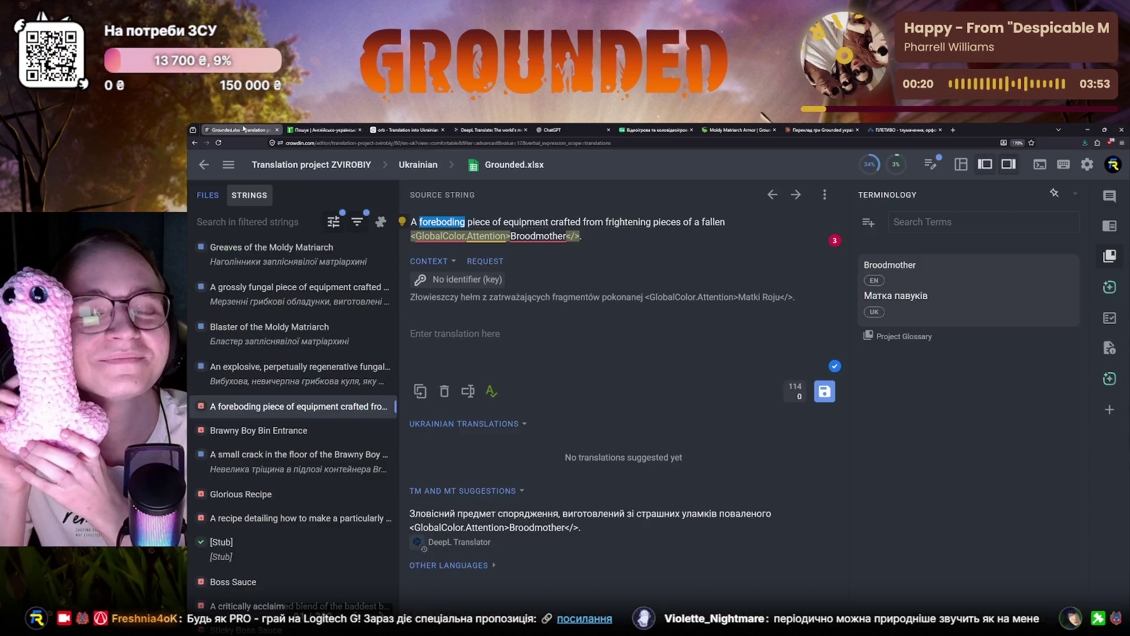
pyautogui.click(336, 131)
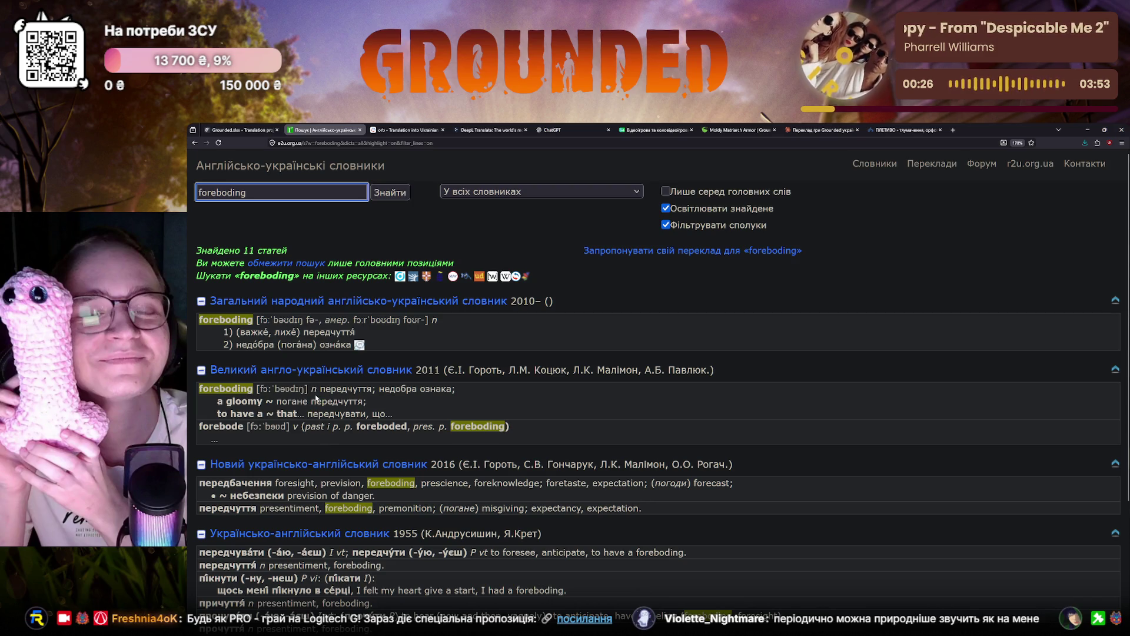
pyautogui.scroll(-1, 279, 435)
pyautogui.scroll(-1, 275, 447)
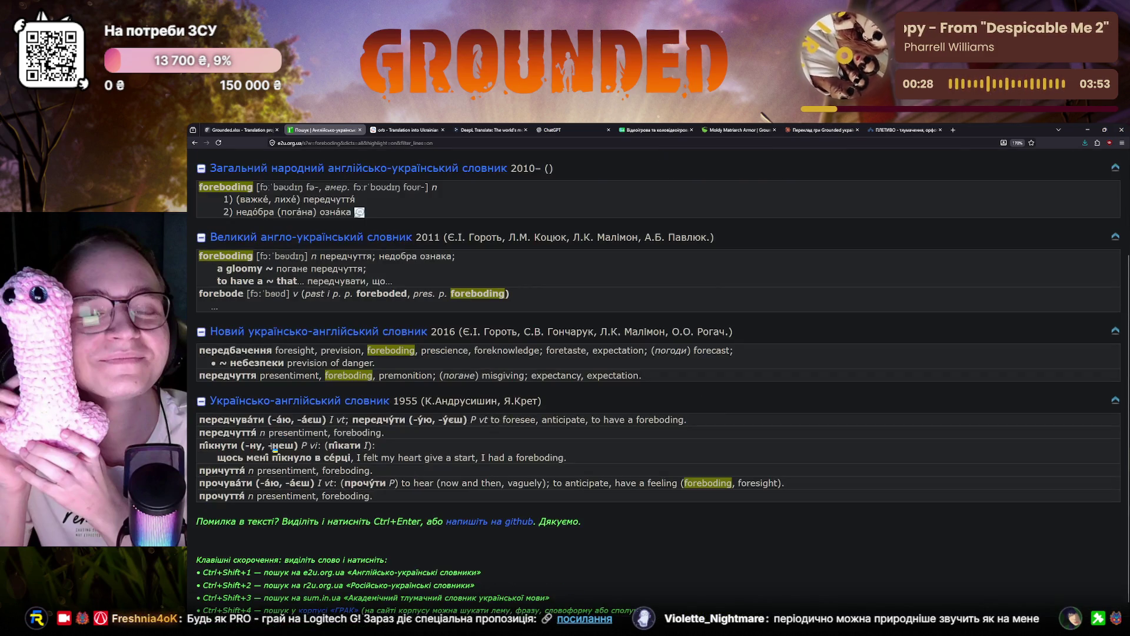
pyautogui.scroll(2, 274, 447)
pyautogui.click(406, 130)
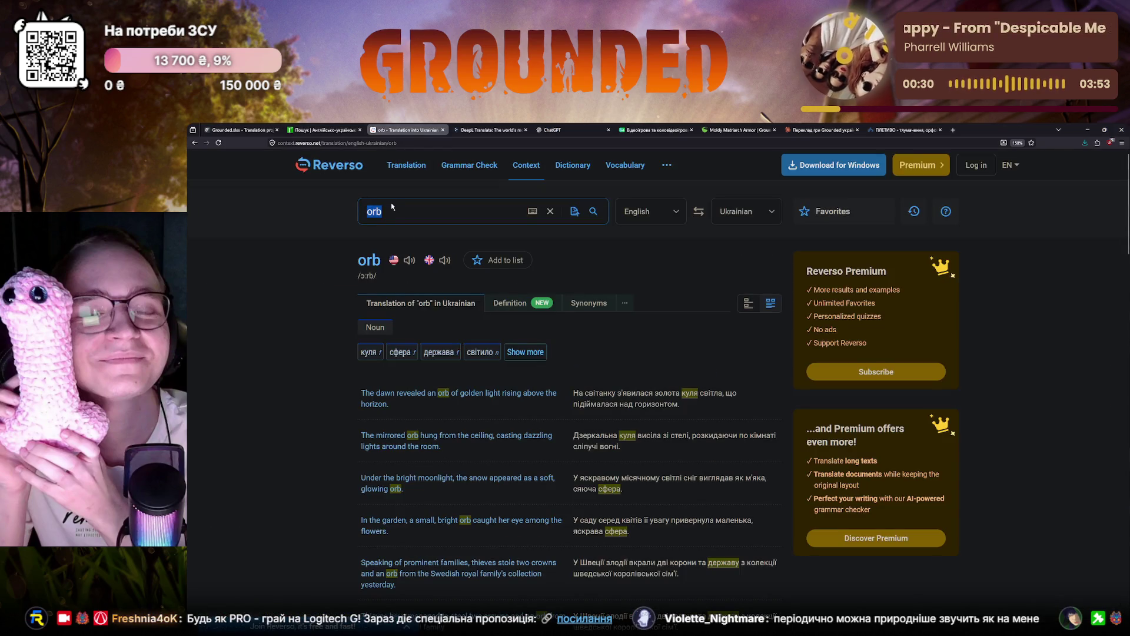
# Step: Search Reverso Context for 'foreboding' and compare with the dictionary results
pyautogui.hotkey('ctrl', 'a')
pyautogui.hotkey('ctrl', 'v')
pyautogui.press('Return')
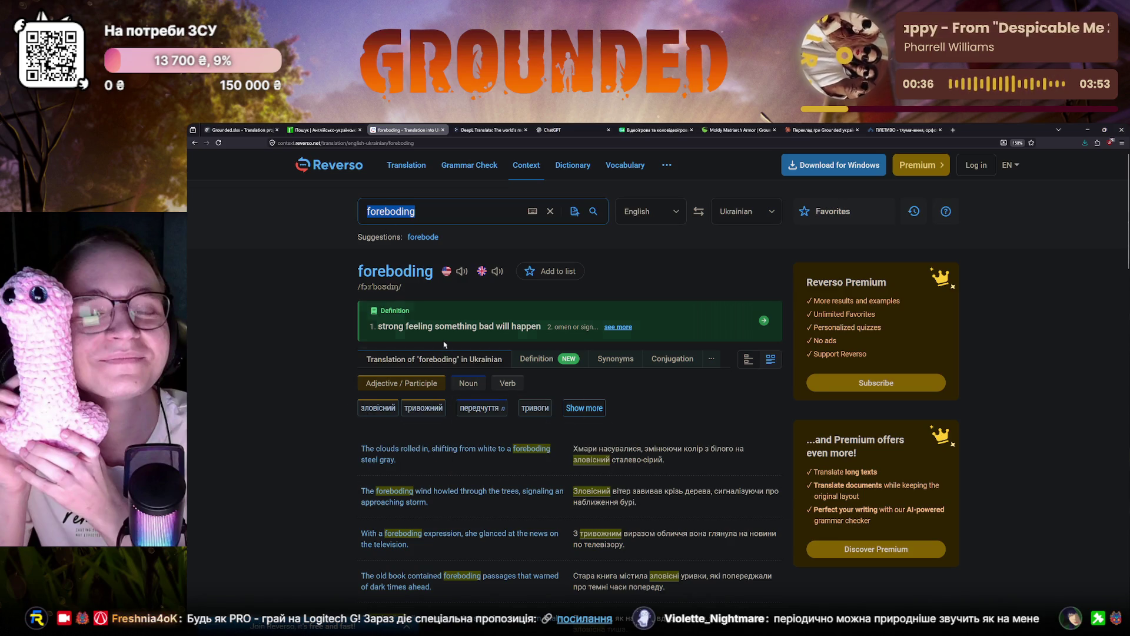
pyautogui.scroll(-1, 529, 380)
pyautogui.scroll(-1, 586, 409)
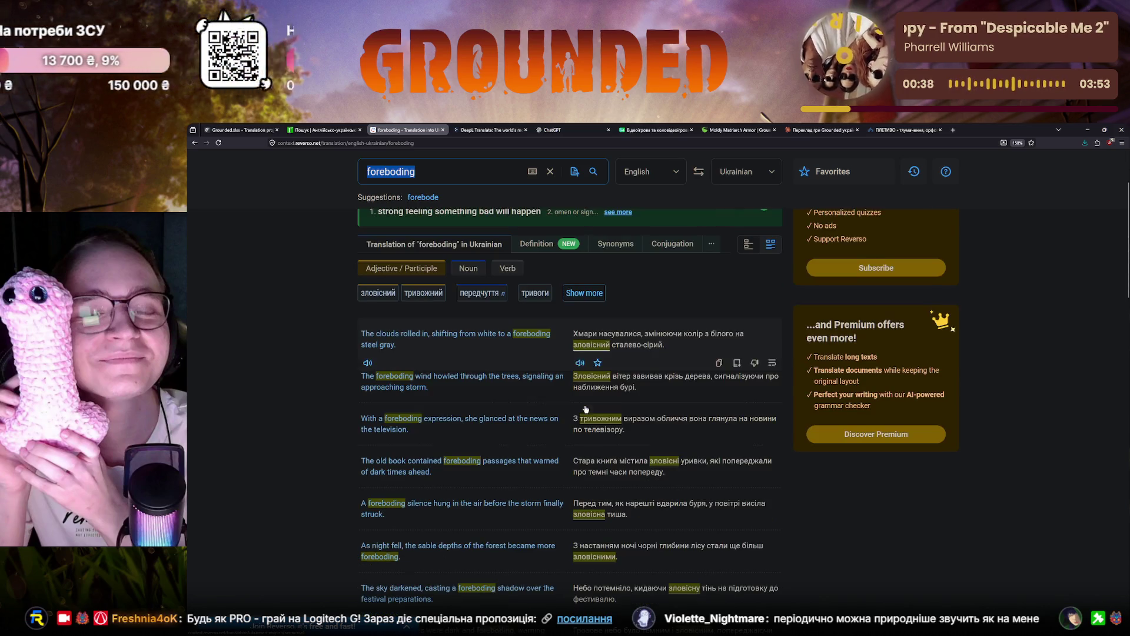
pyautogui.scroll(-1, 585, 409)
pyautogui.hotkey('ctrl', 'shift', 'Tab')
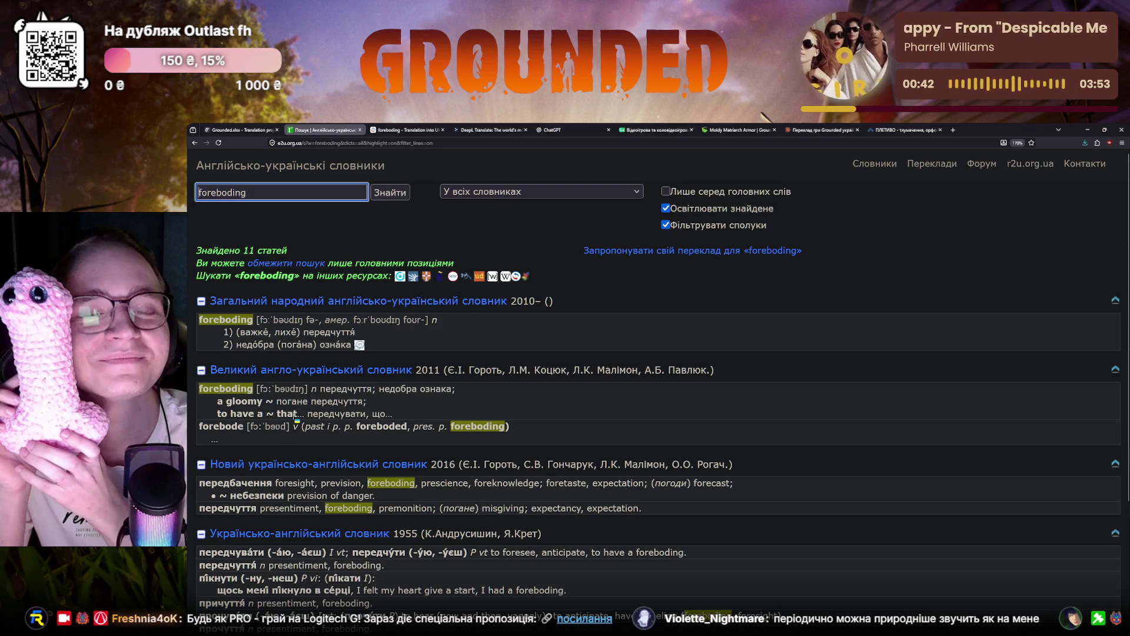
pyautogui.scroll(-1, 297, 423)
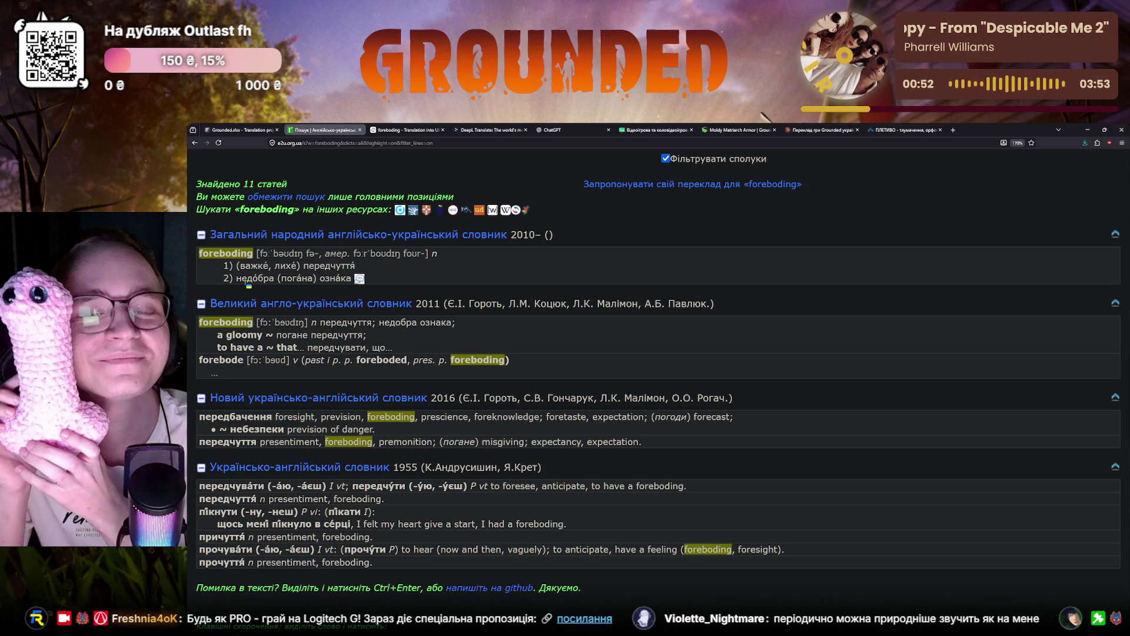
pyautogui.scroll(-3, 362, 269)
pyautogui.scroll(3, 362, 269)
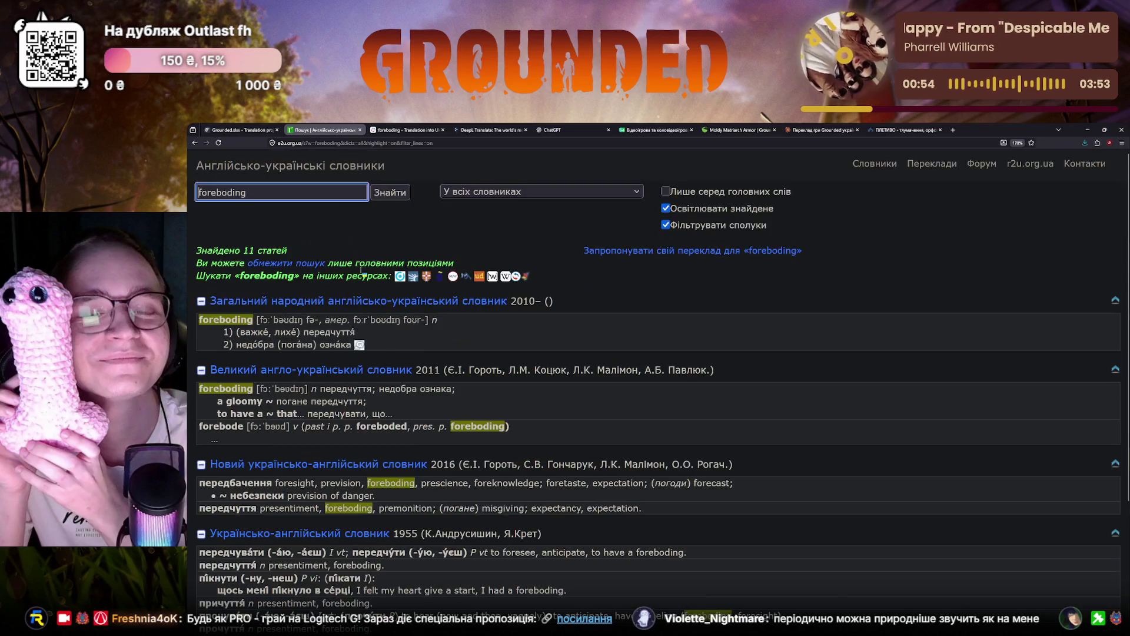
# Step: Expand Reverso's full Ukrainian translations of foreboding (зловісний, тривожний) and return to Crowdin
pyautogui.click(406, 130)
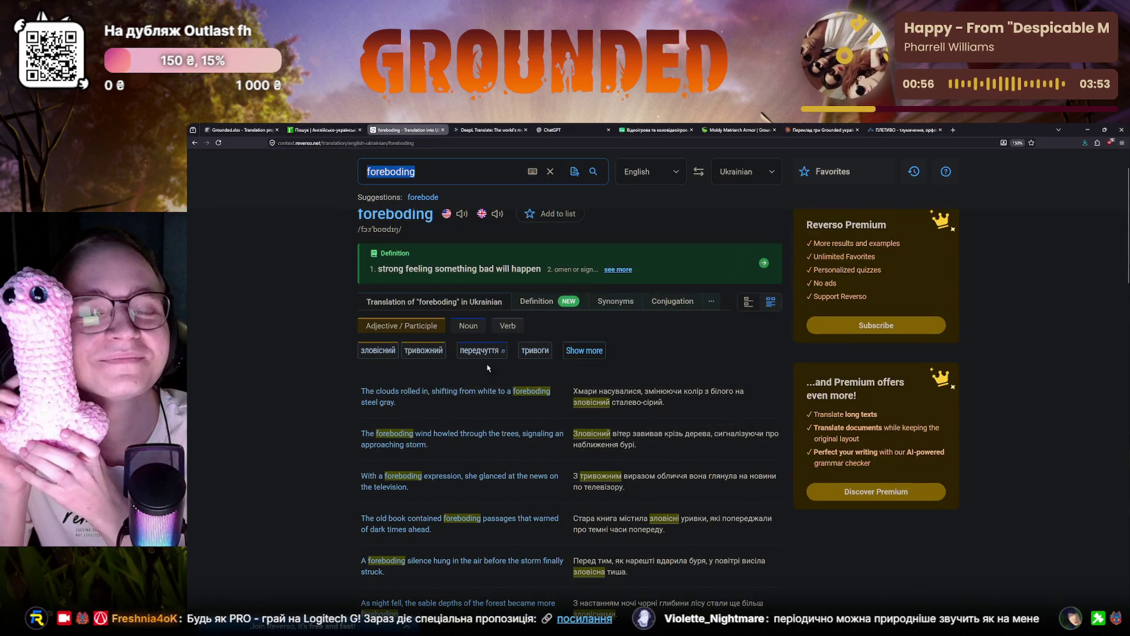
pyautogui.click(584, 349)
pyautogui.click(757, 272)
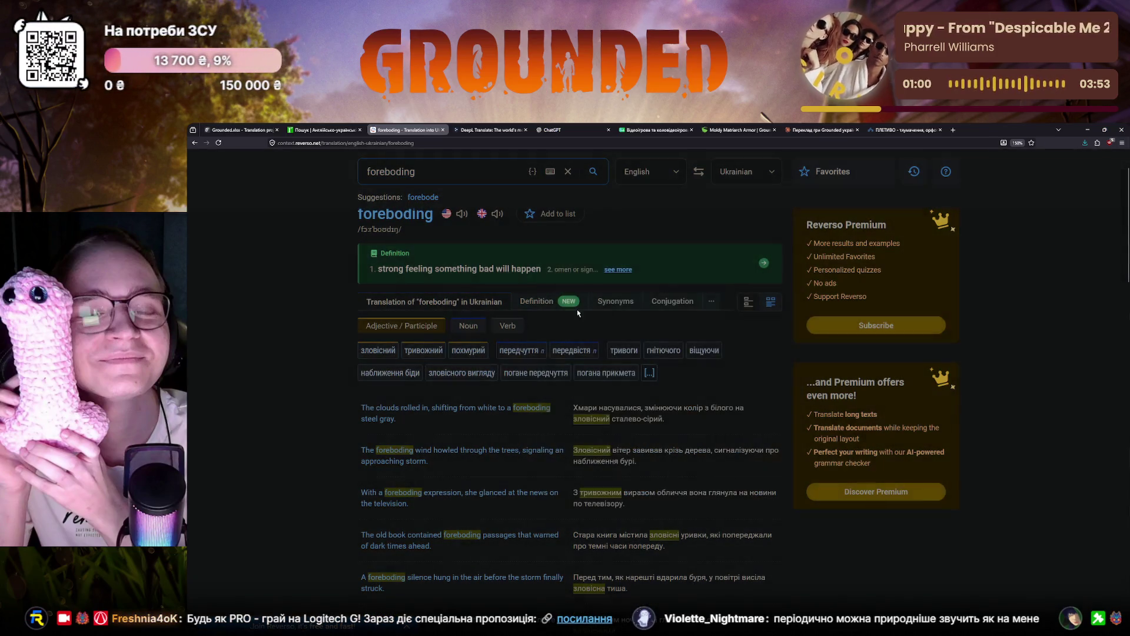
pyautogui.click(234, 130)
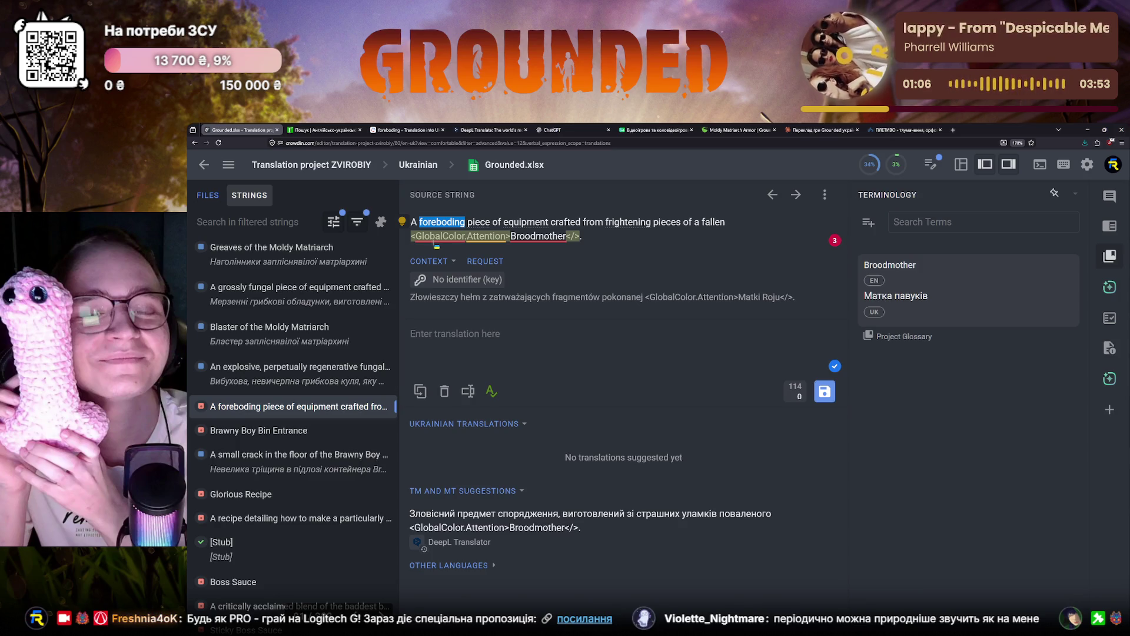
# Step: Deselect the source word, glance at DeepL, and reopen the Moldy Matriarch Armor wiki page
pyautogui.click(571, 261)
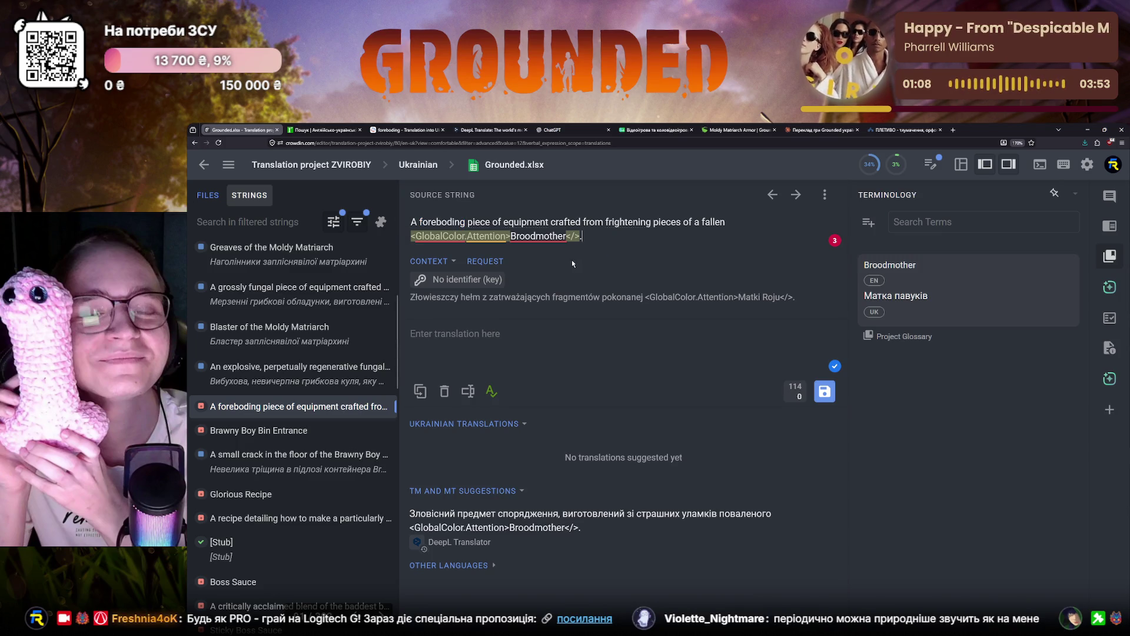
pyautogui.click(493, 131)
pyautogui.click(253, 129)
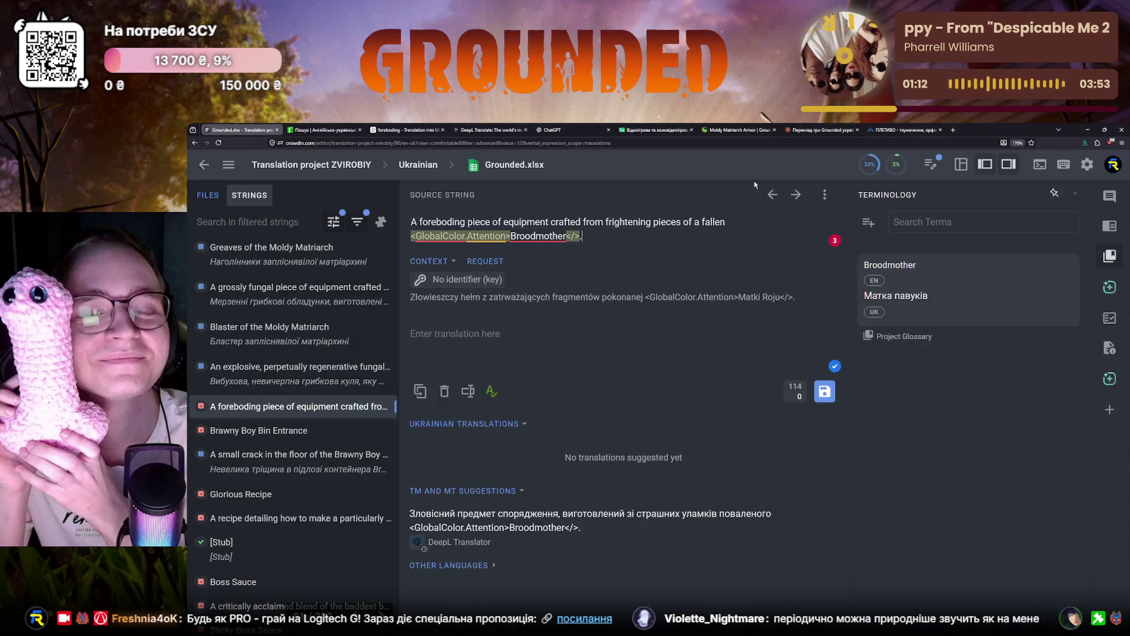
pyautogui.click(737, 130)
pyautogui.scroll(-3, 597, 430)
pyautogui.scroll(10, 597, 438)
pyautogui.scroll(-3, 857, 216)
pyautogui.scroll(3, 857, 216)
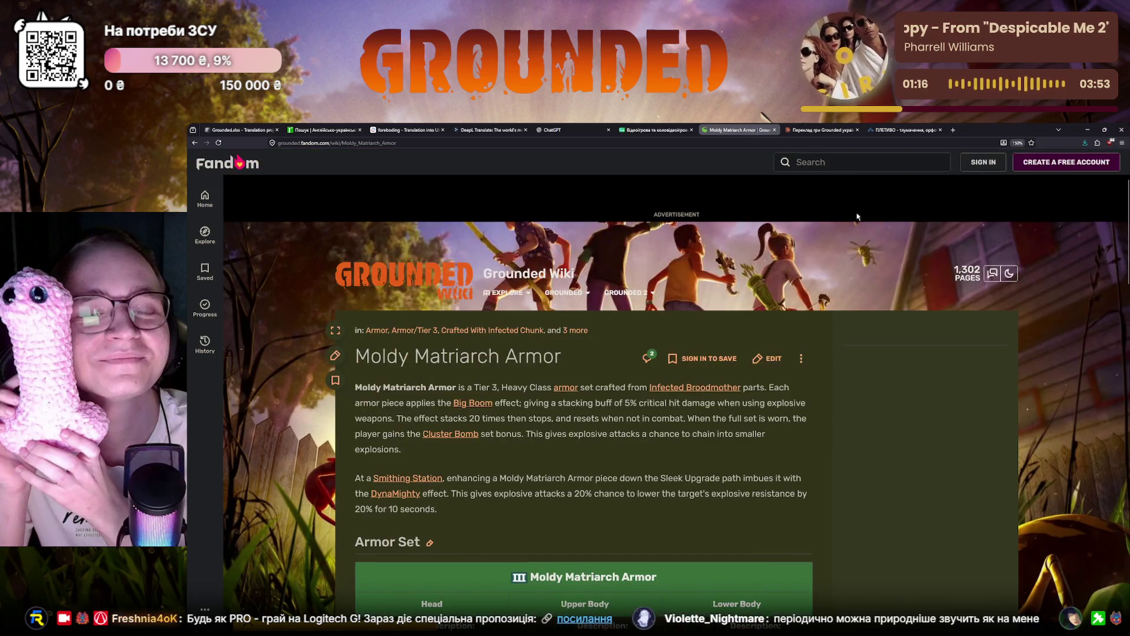
# Step: Find the Broodmother Chunk wiki page, view gear crafted from it, and return to Crowdin
pyautogui.click(857, 163)
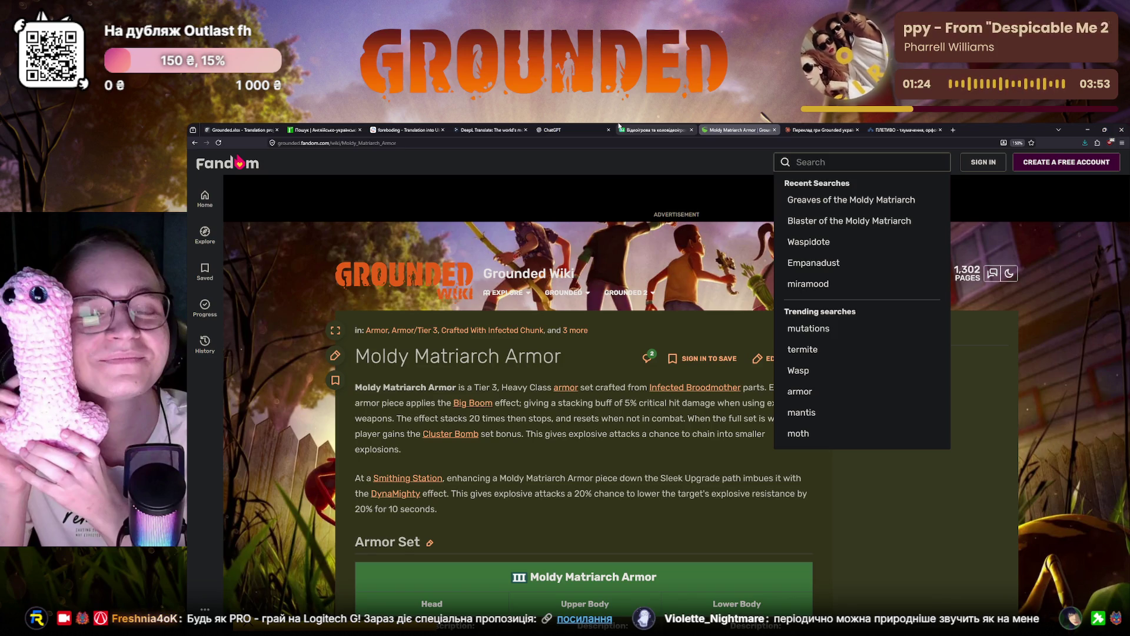
pyautogui.write('broodmother')
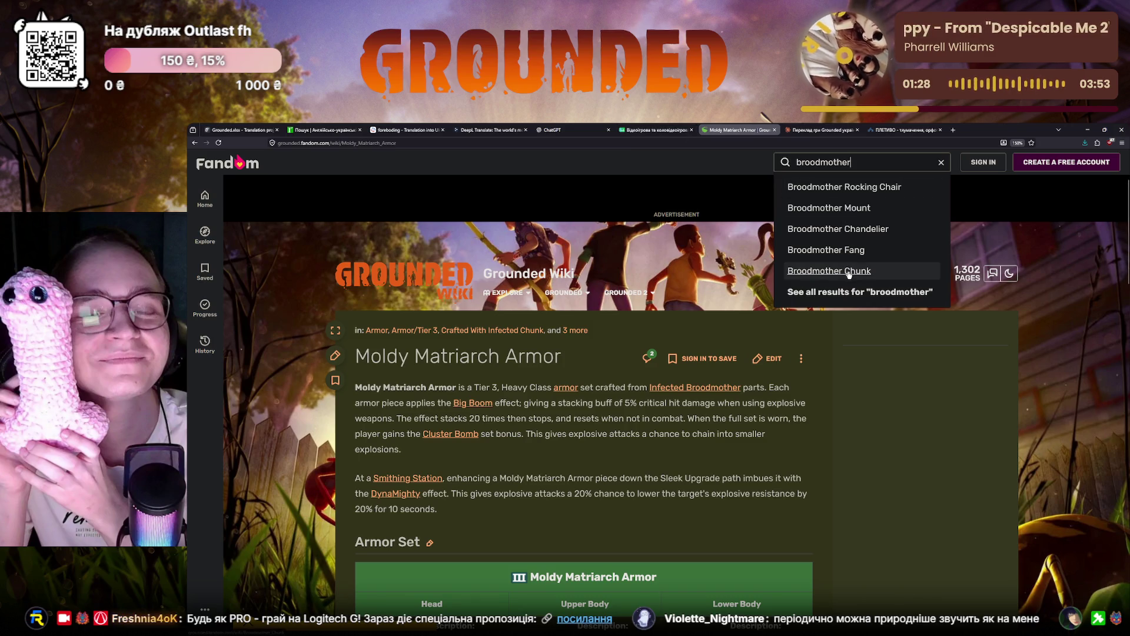
pyautogui.click(832, 271)
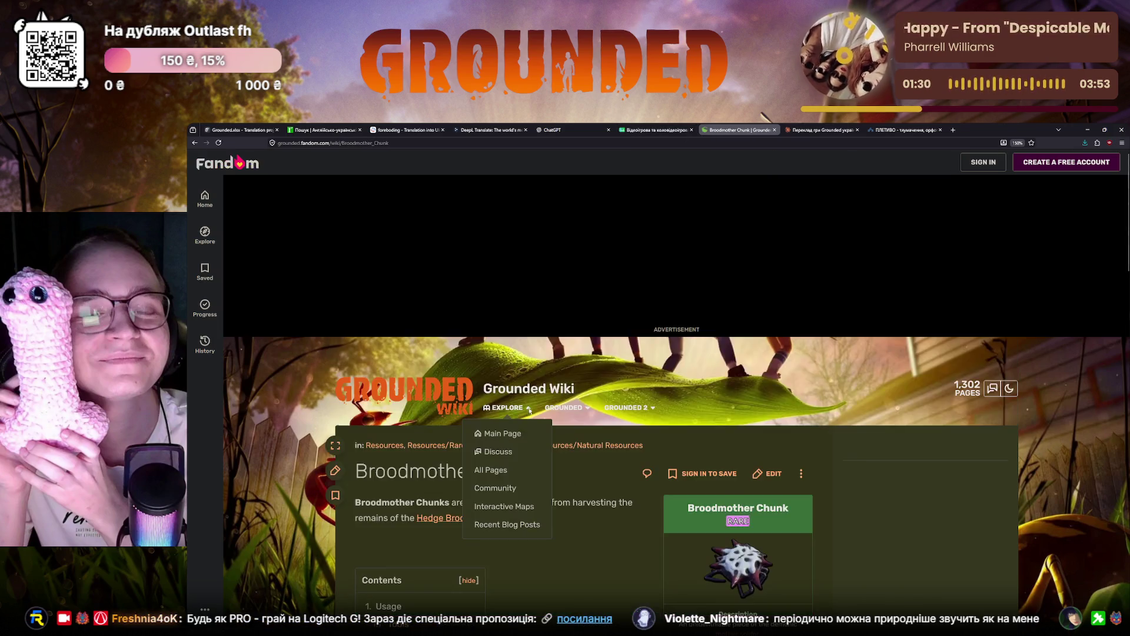
pyautogui.scroll(-1, 544, 413)
pyautogui.scroll(-1, 574, 389)
pyautogui.scroll(-1, 610, 353)
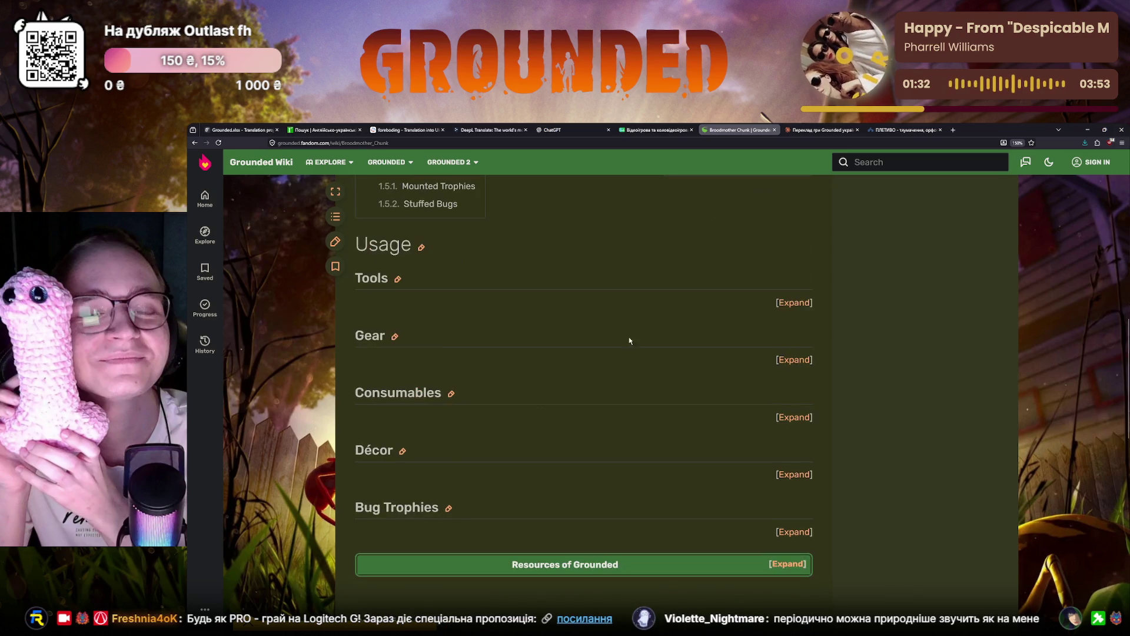
pyautogui.click(809, 359)
pyautogui.scroll(-1, 464, 424)
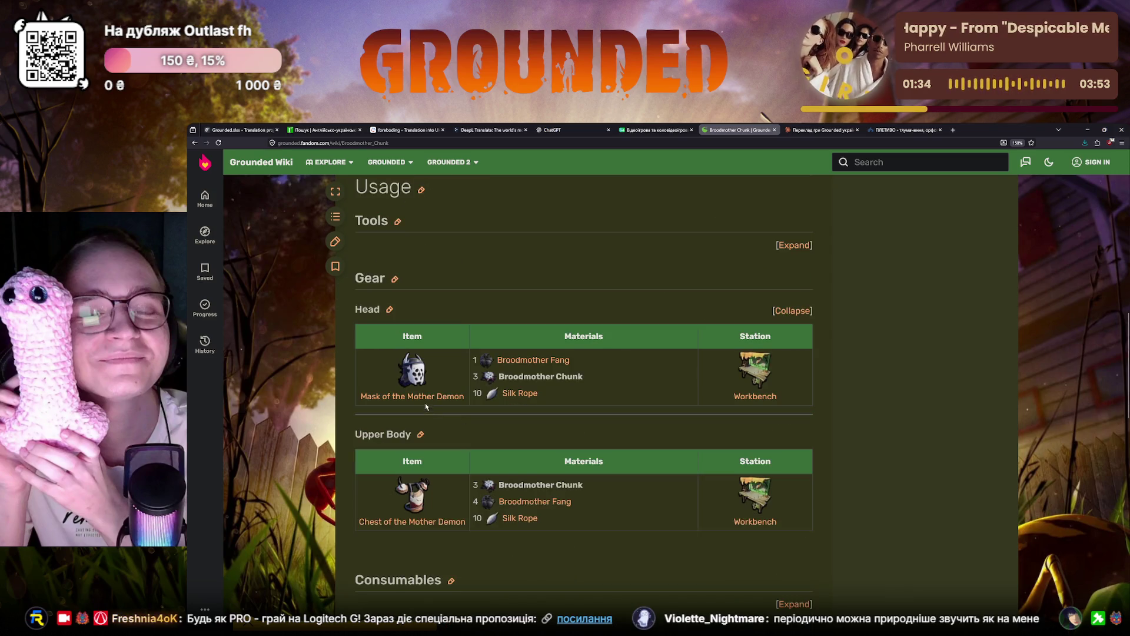
pyautogui.scroll(-2, 426, 398)
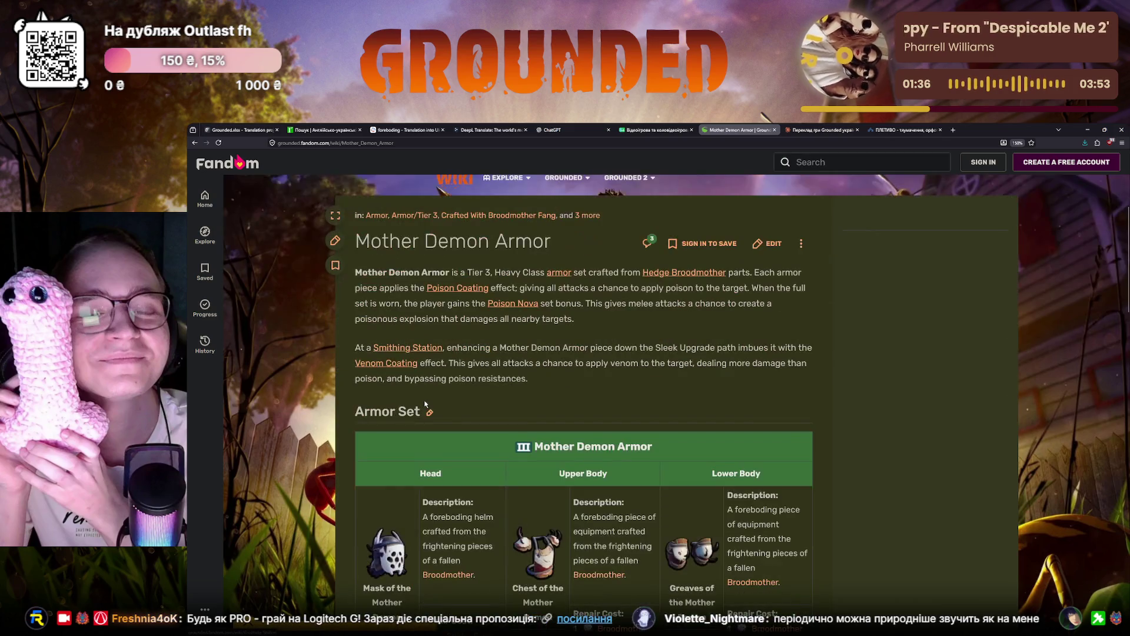
pyautogui.scroll(-1, 426, 389)
pyautogui.scroll(-1, 427, 380)
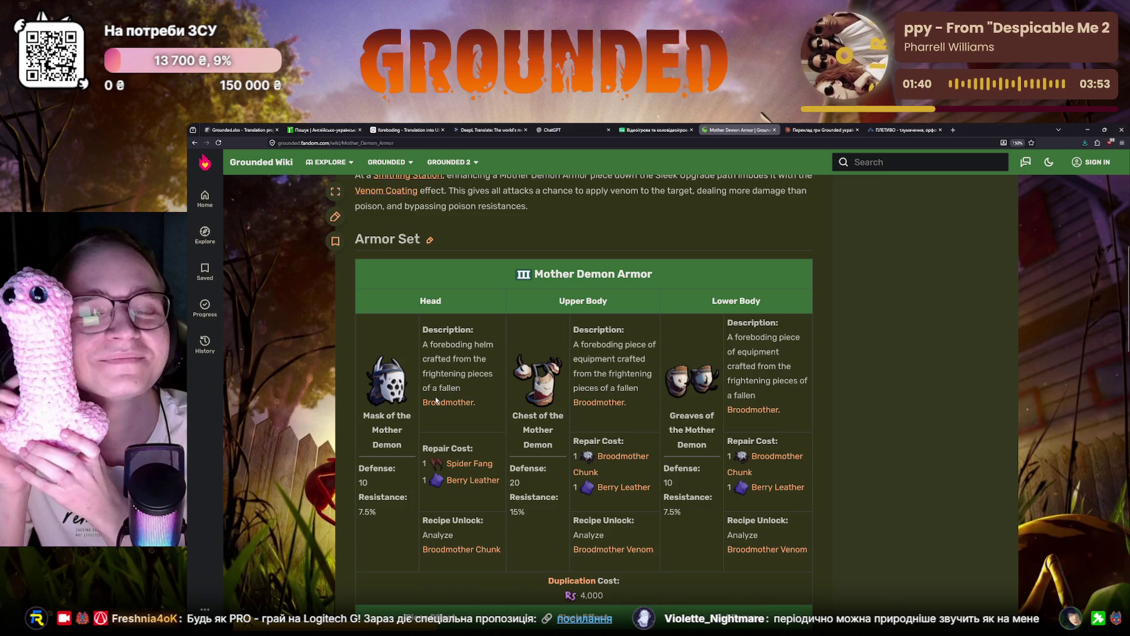
pyautogui.scroll(-1, 435, 400)
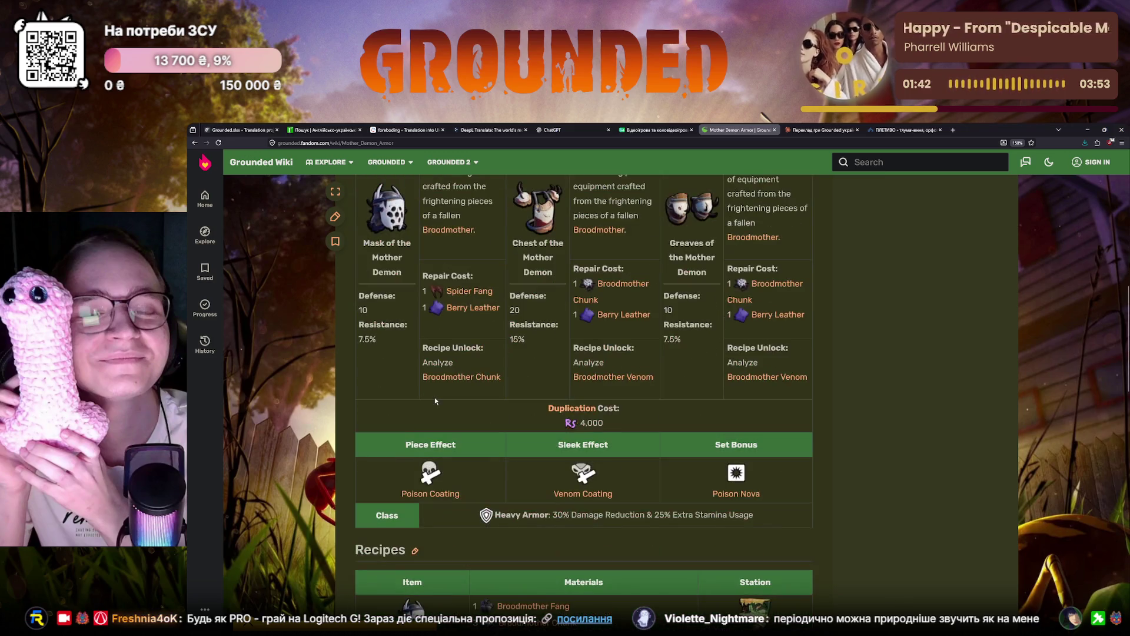
pyautogui.scroll(-2, 436, 400)
pyautogui.scroll(1, 435, 401)
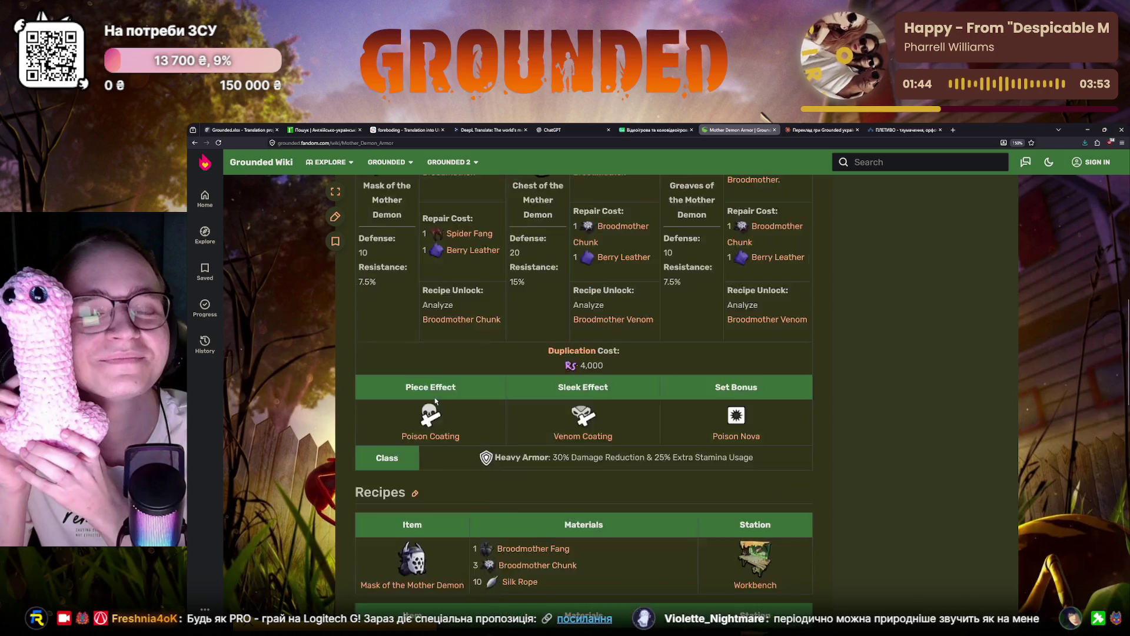
pyautogui.scroll(2, 530, 353)
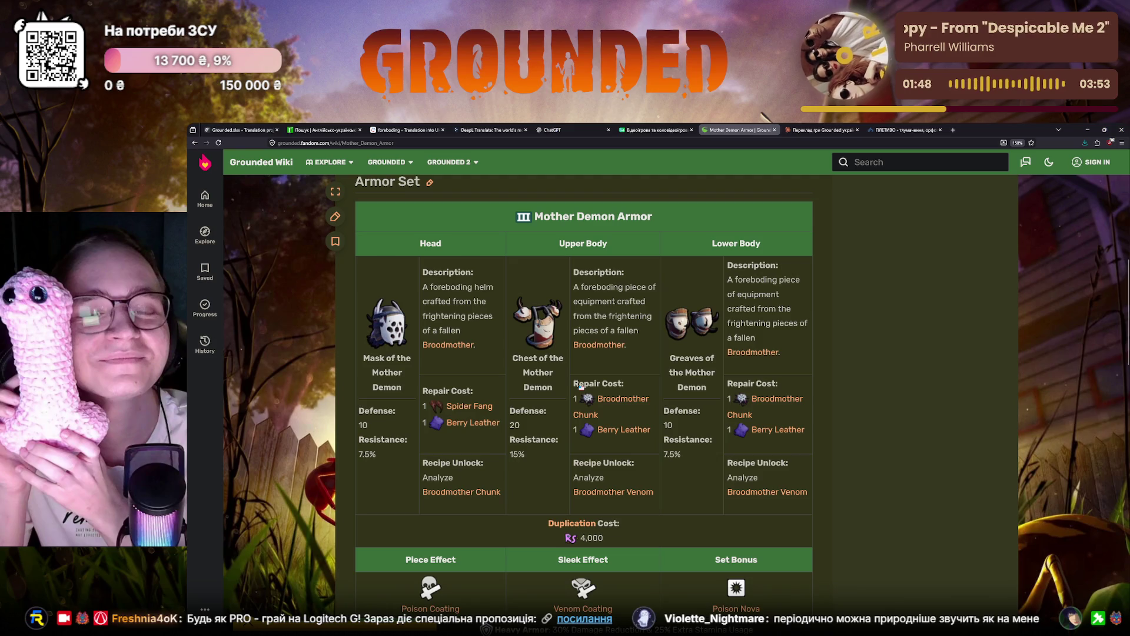
pyautogui.click(256, 131)
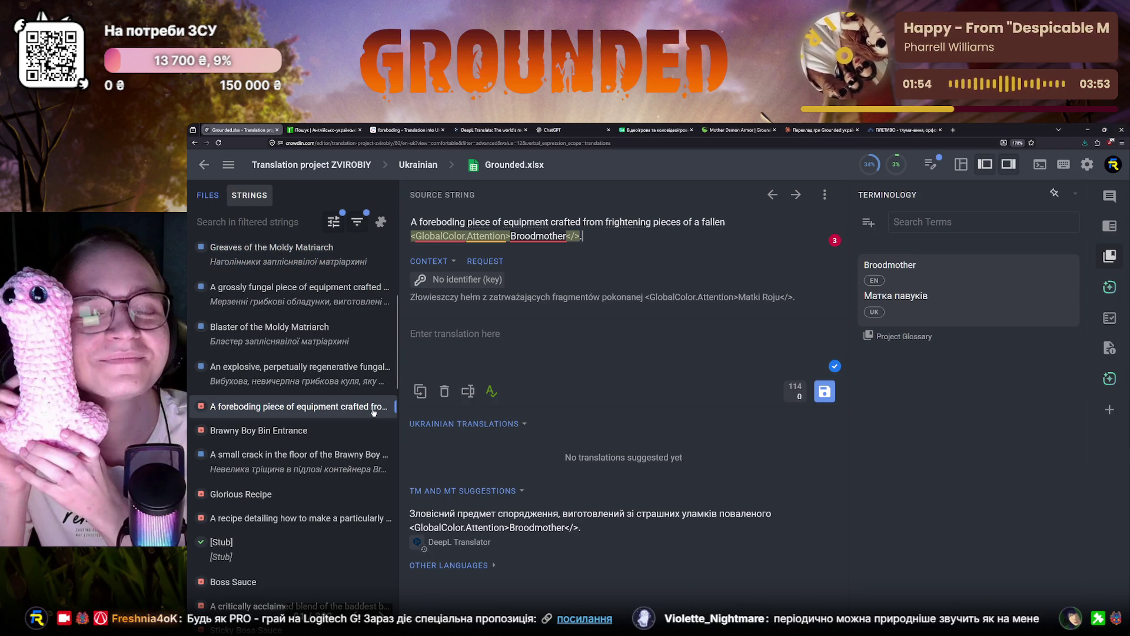
# Step: Return to Reverso's foreboding translations listing зловісний and тривожний
pyautogui.click(426, 125)
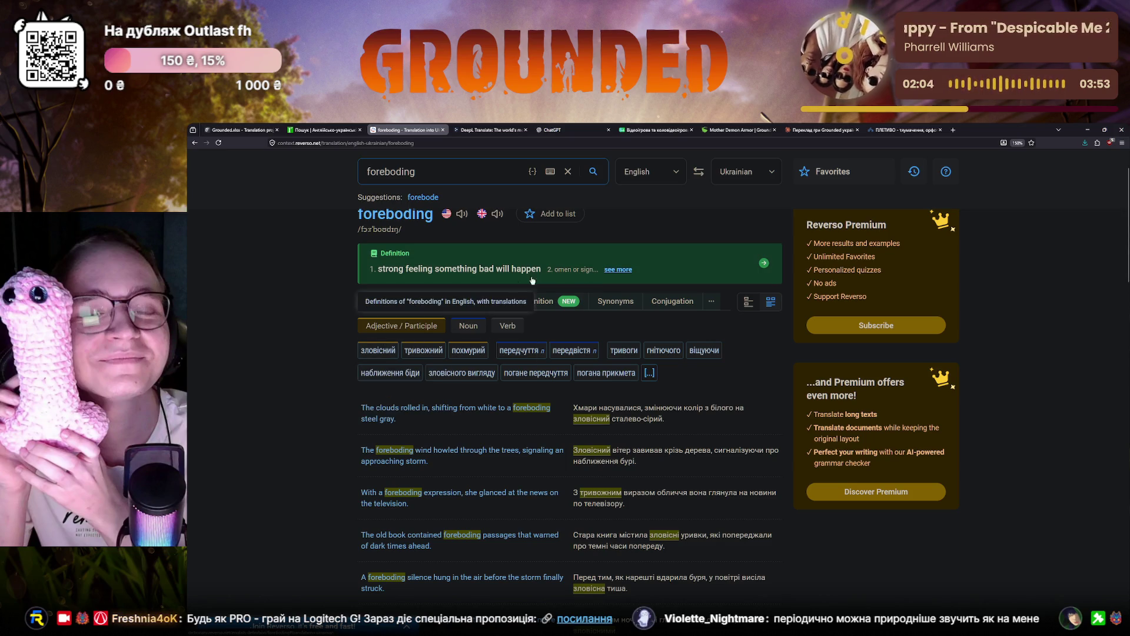
pyautogui.click(619, 269)
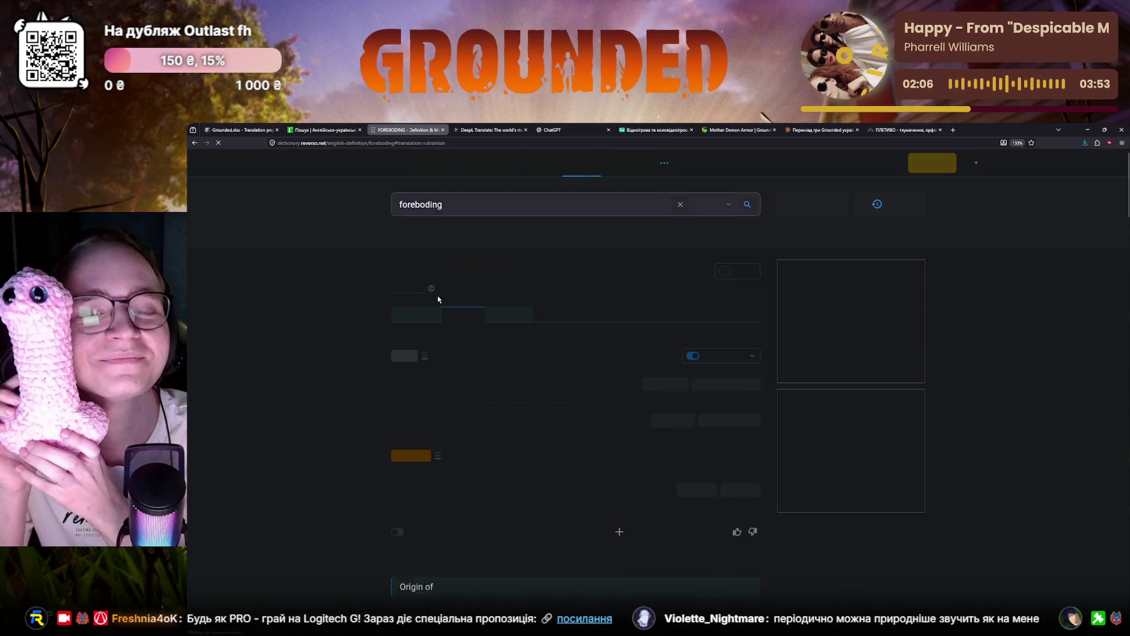
pyautogui.click(858, 314)
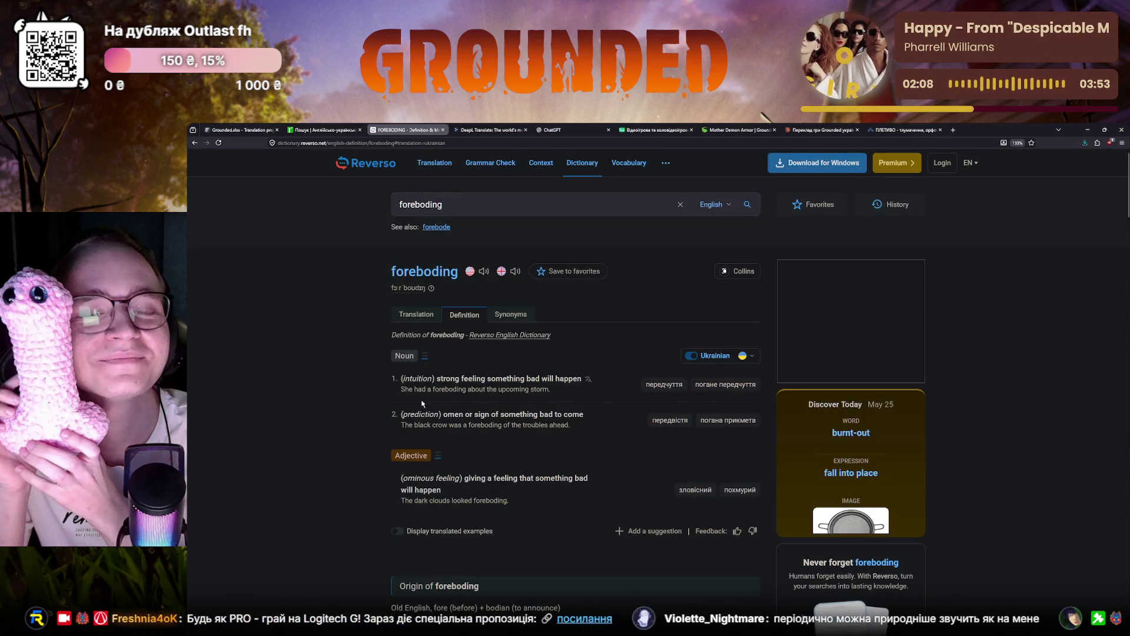
pyautogui.moveTo(495, 418)
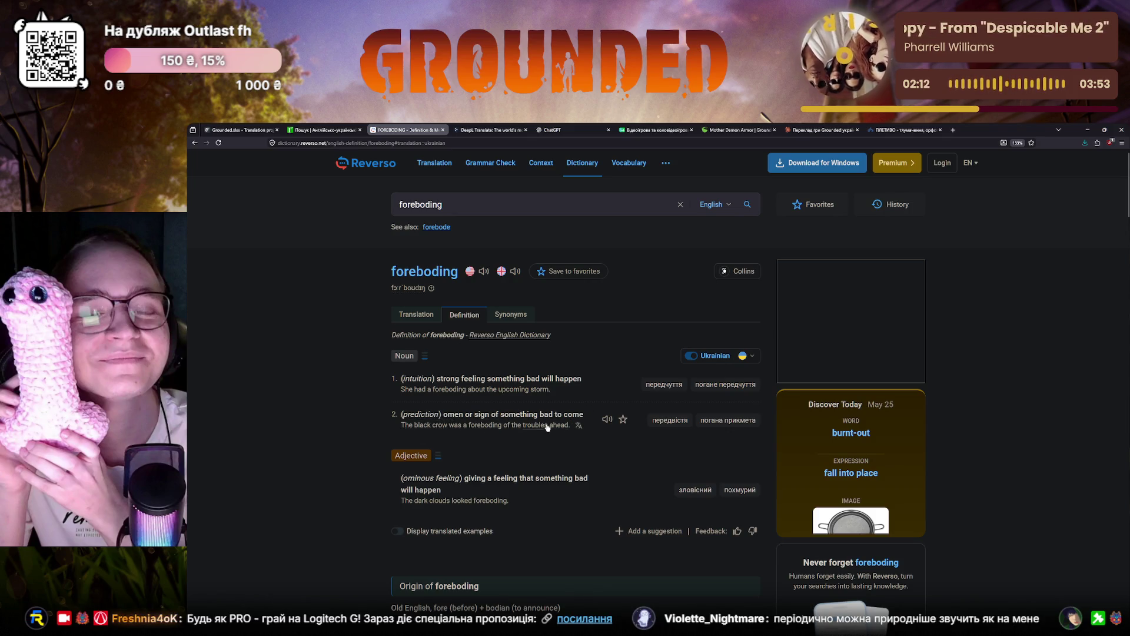
pyautogui.click(411, 316)
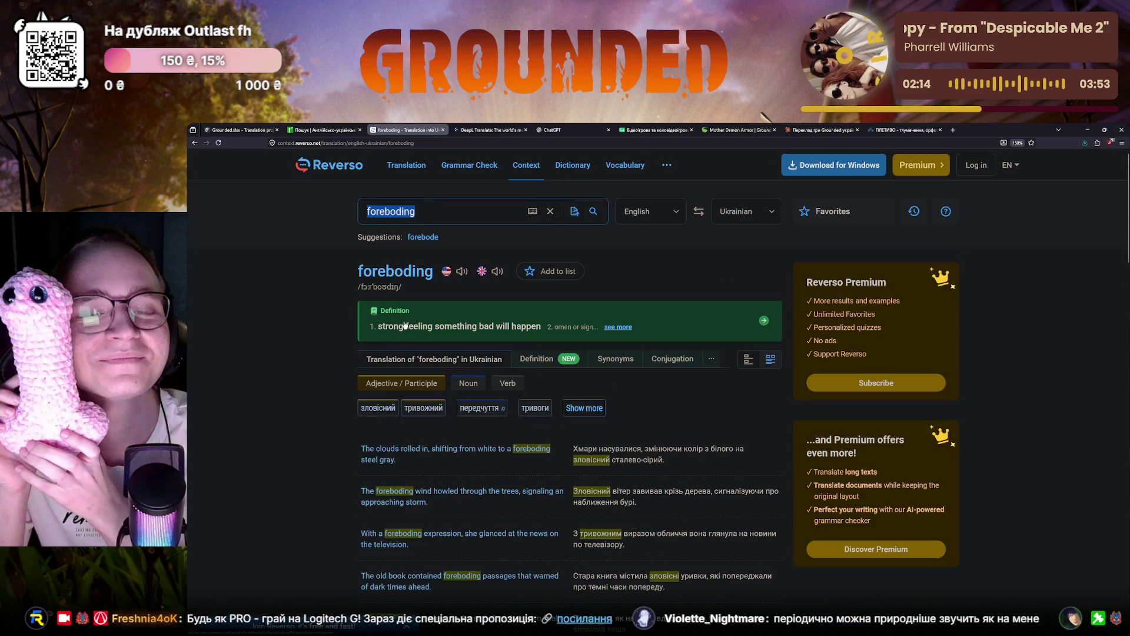
pyautogui.click(251, 128)
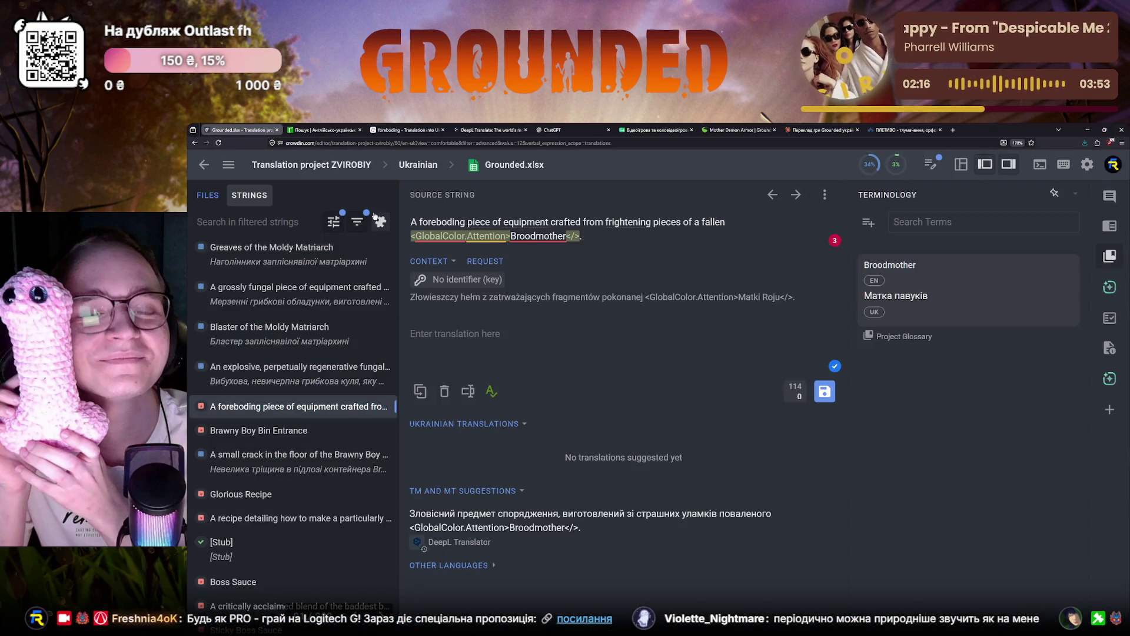
pyautogui.click(406, 128)
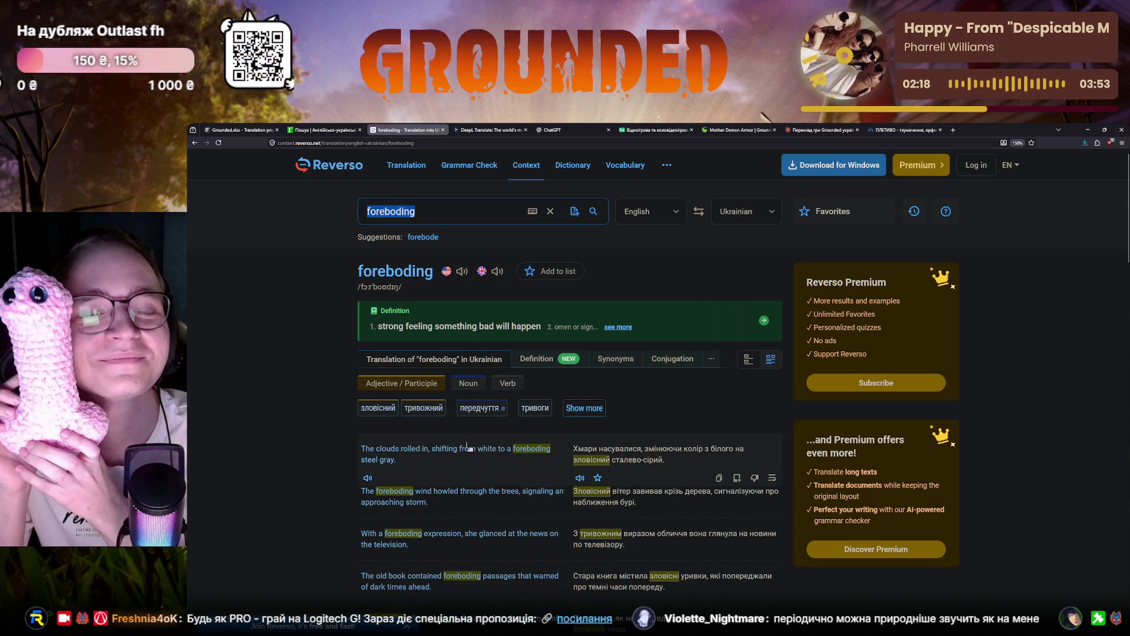
pyautogui.scroll(-1, 469, 448)
pyautogui.scroll(-1, 468, 447)
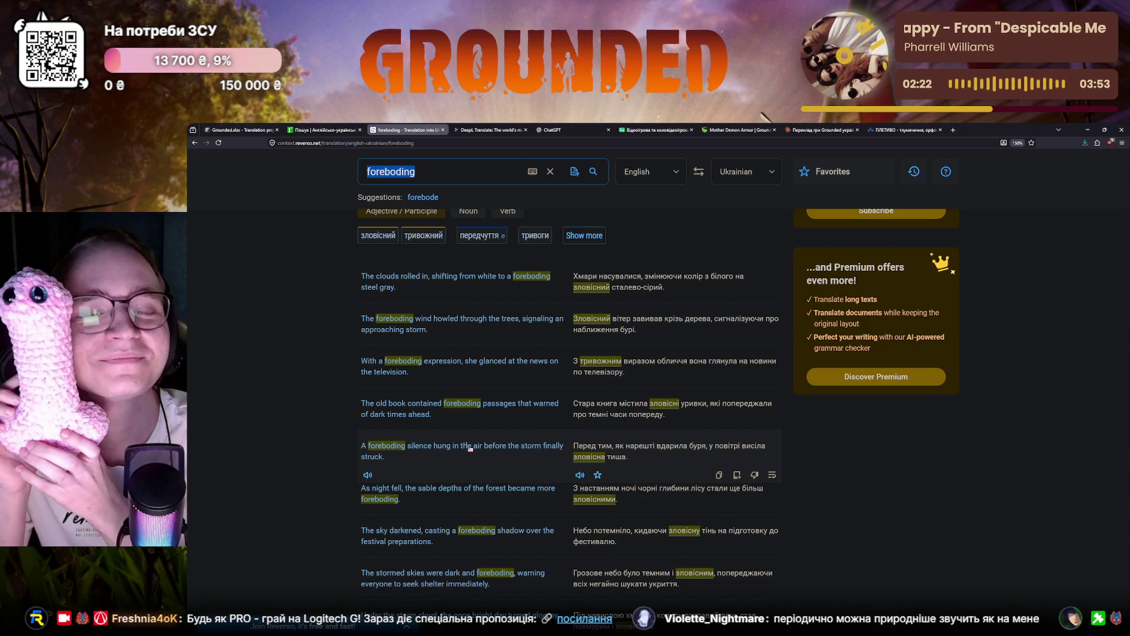
pyautogui.scroll(-2, 470, 447)
pyautogui.scroll(-1, 465, 446)
pyautogui.scroll(-1, 465, 446)
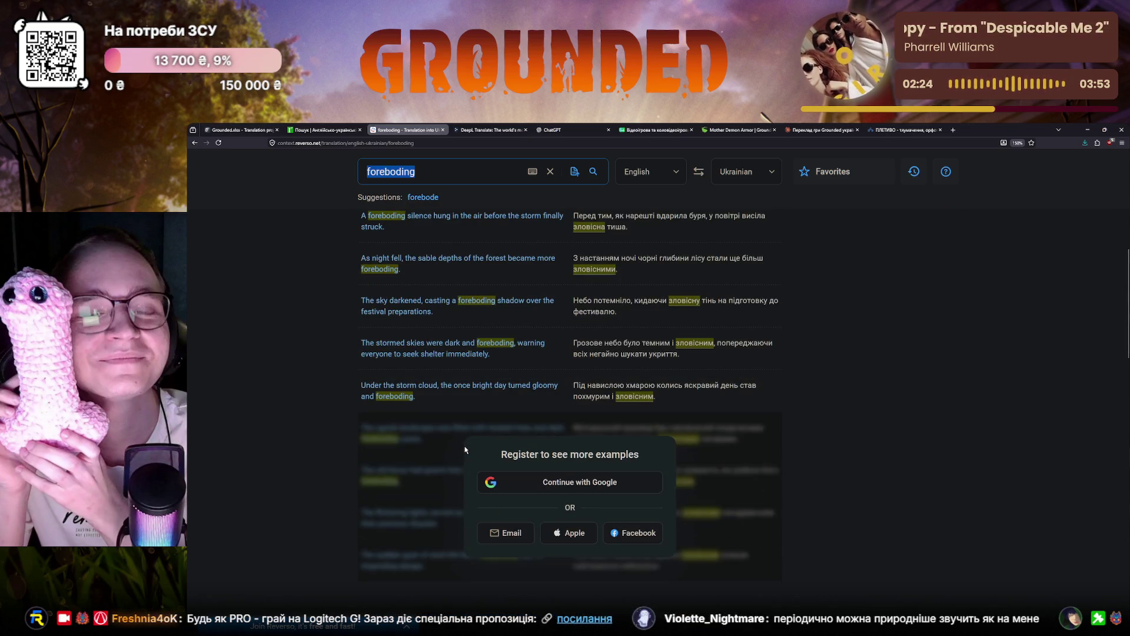
pyautogui.scroll(2, 464, 446)
pyautogui.scroll(3, 464, 446)
pyautogui.scroll(5, 464, 446)
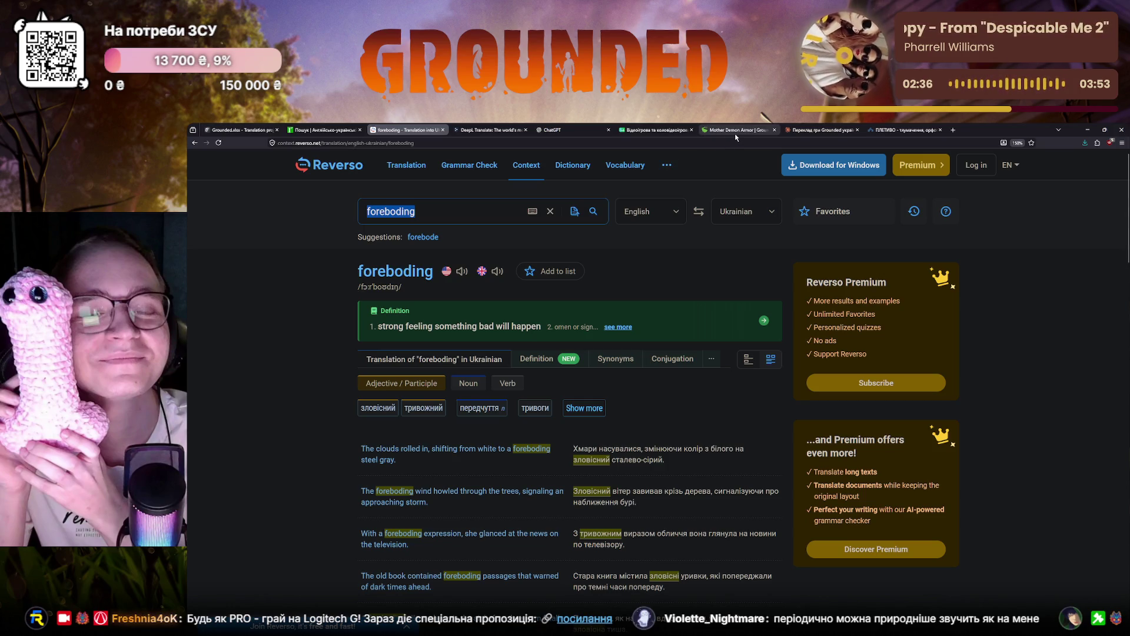
pyautogui.click(952, 131)
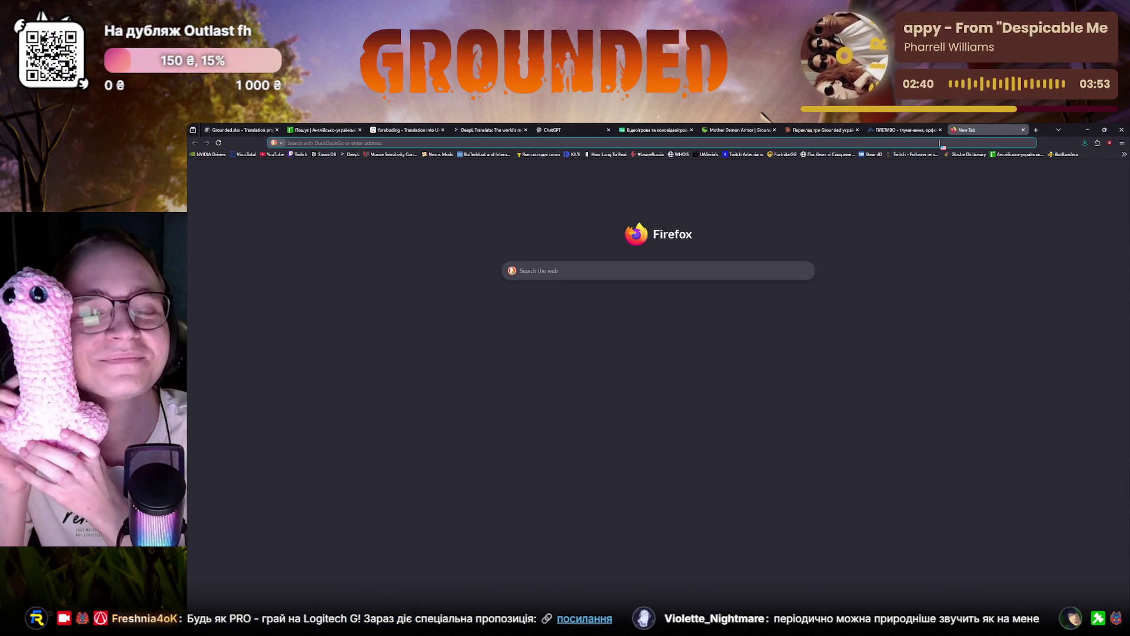
pyautogui.write('зловіс')
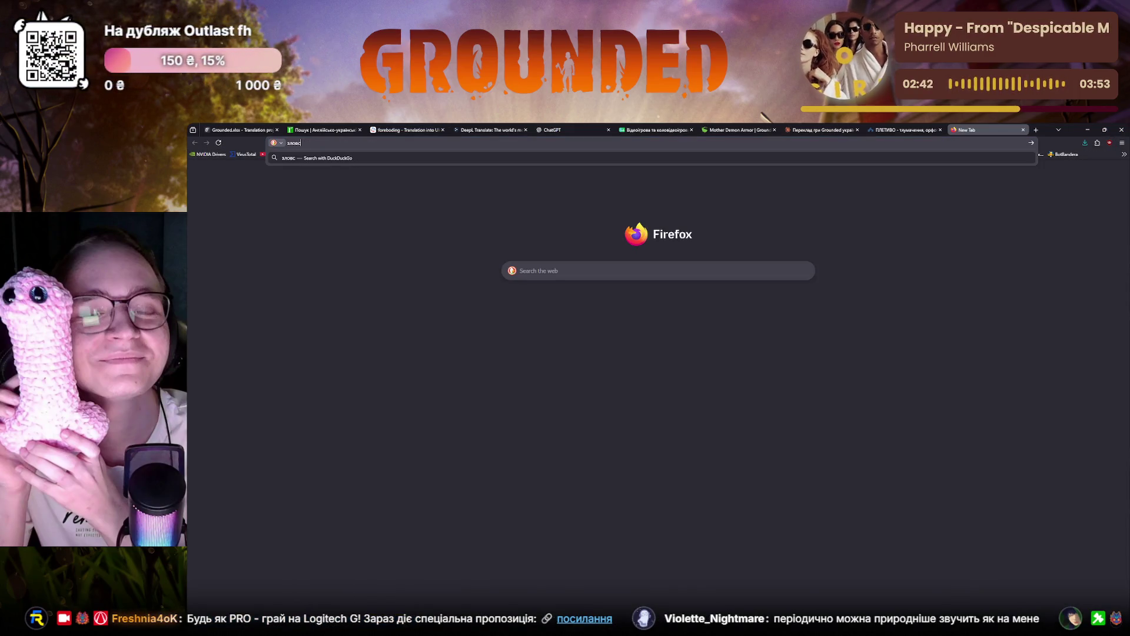
pyautogui.write('ний синоніми')
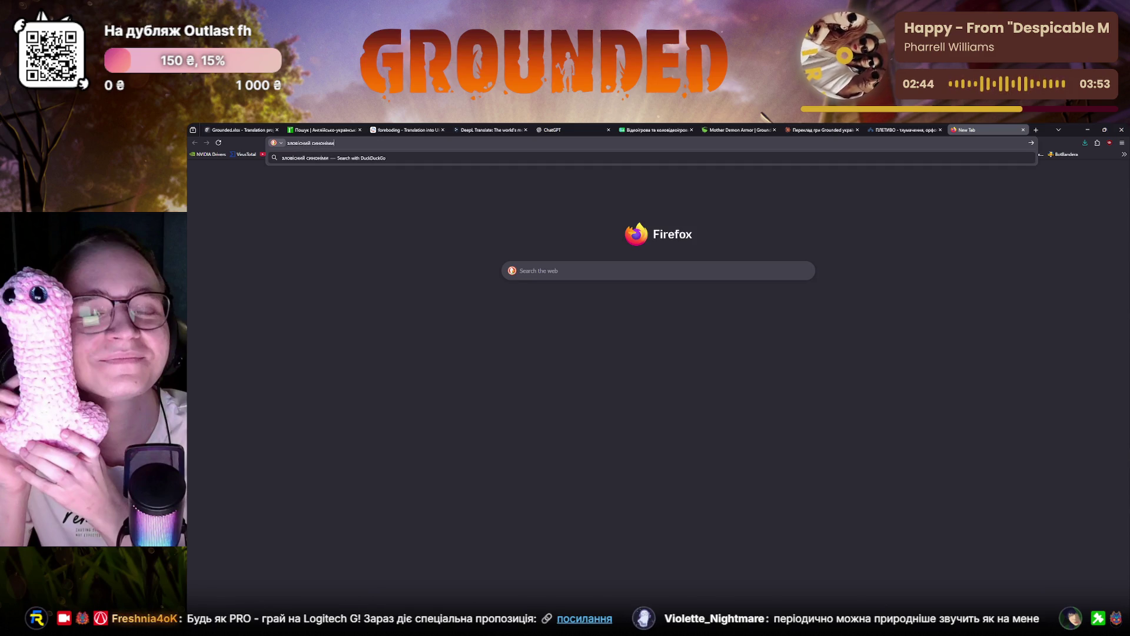
# Step: Google 'зловісний синоніми' and read the synonymy.info entry for Зловісний
pyautogui.click(277, 143)
pyautogui.click(287, 167)
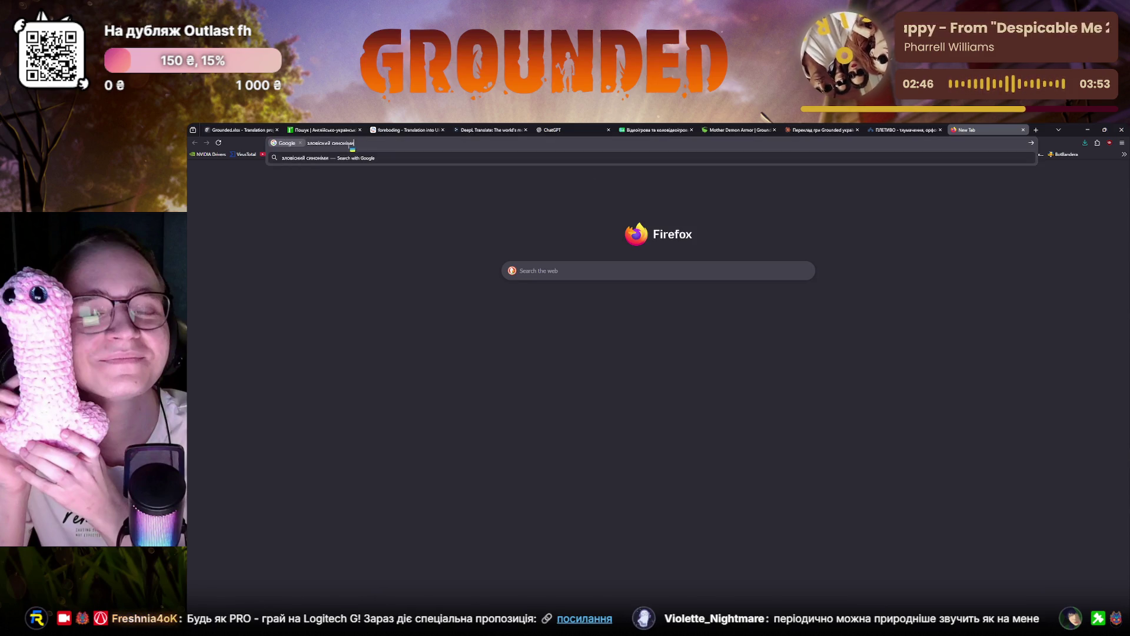
pyautogui.press('Return')
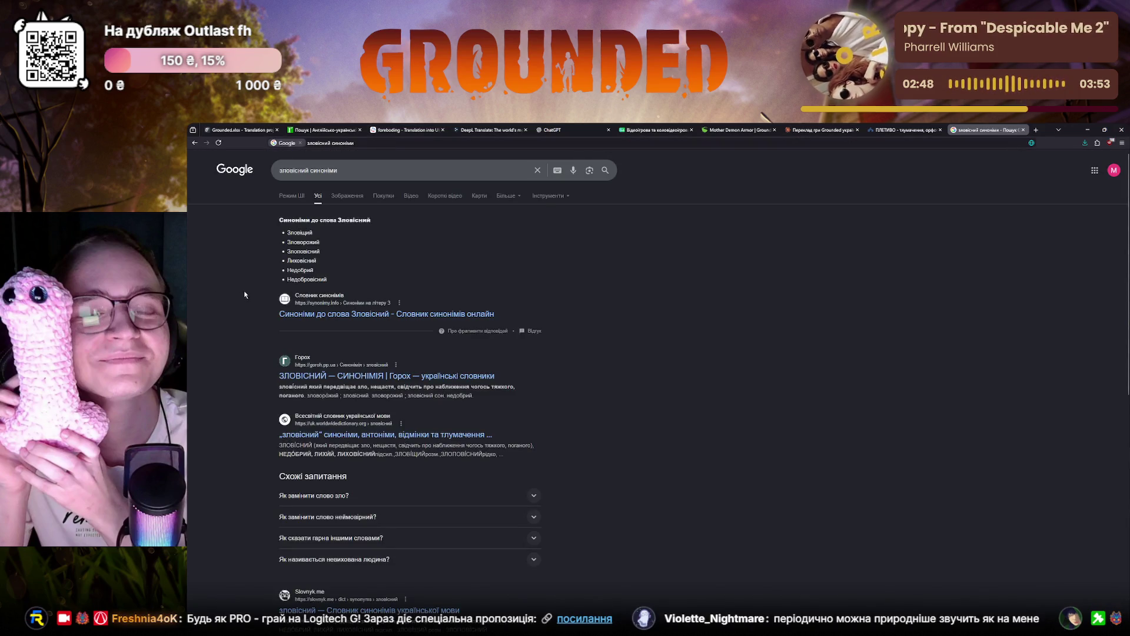
pyautogui.click(311, 315)
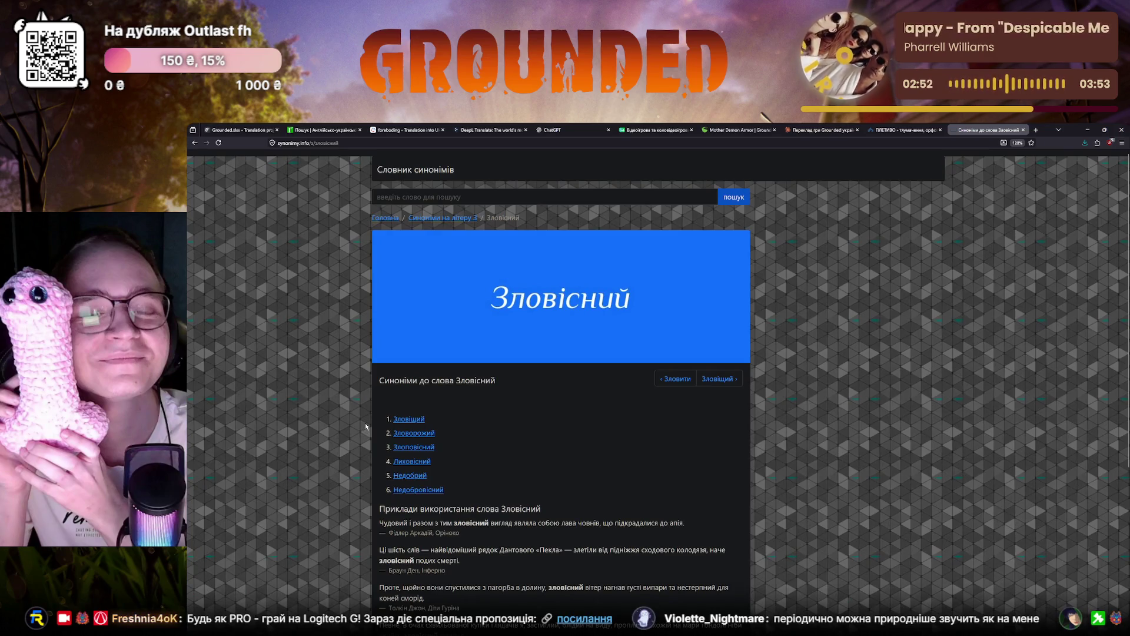
pyautogui.scroll(-1, 372, 429)
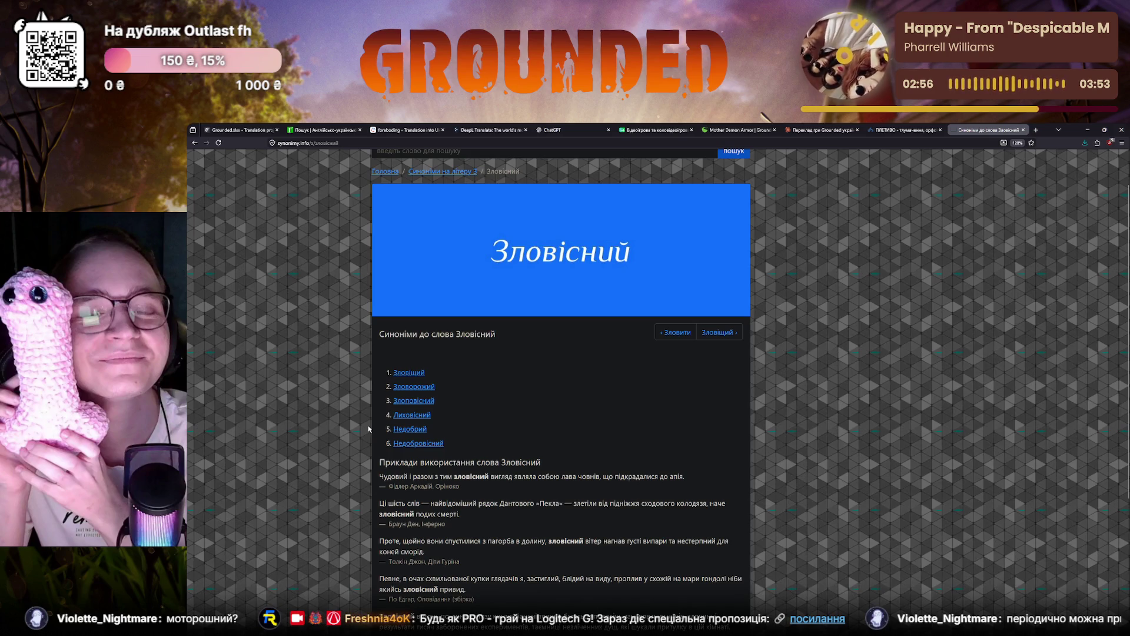
pyautogui.scroll(-3, 368, 430)
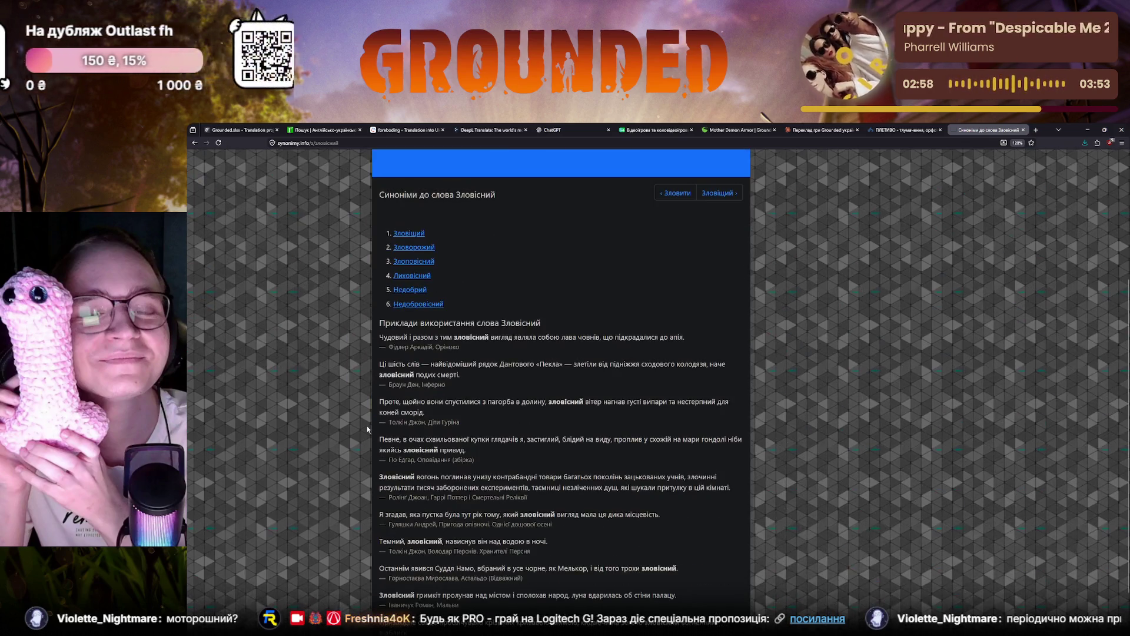
pyautogui.scroll(-1, 367, 429)
pyautogui.scroll(5, 366, 426)
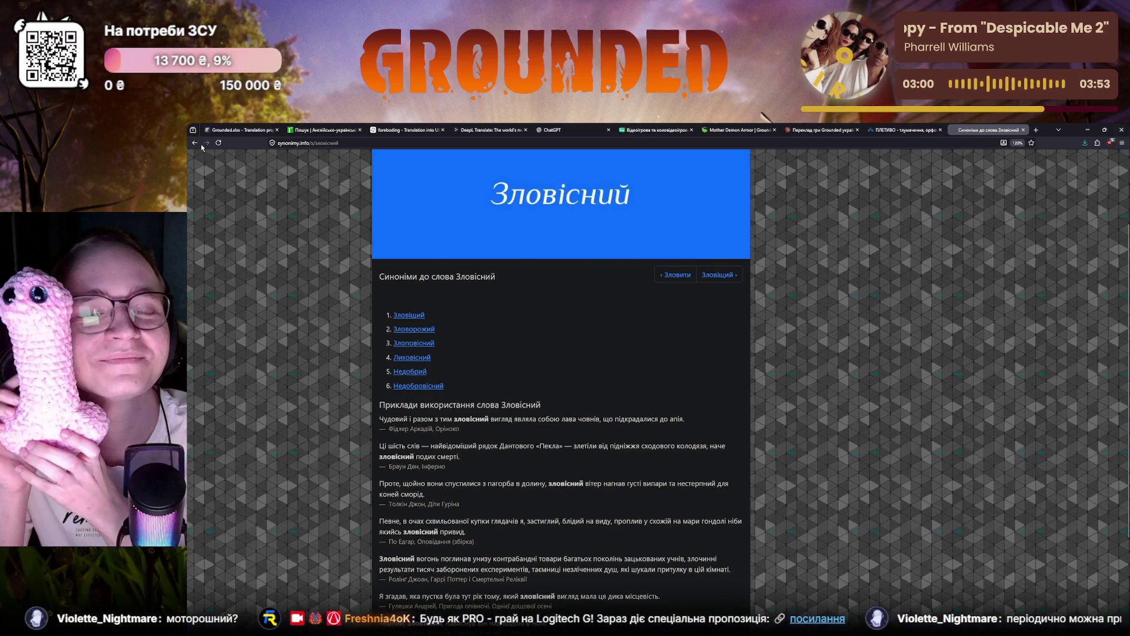
# Step: Read the Горох synonym entry for зловісний, then return to the Crowdin editor
pyautogui.hotkey('alt', 'Left')
pyautogui.click(317, 378)
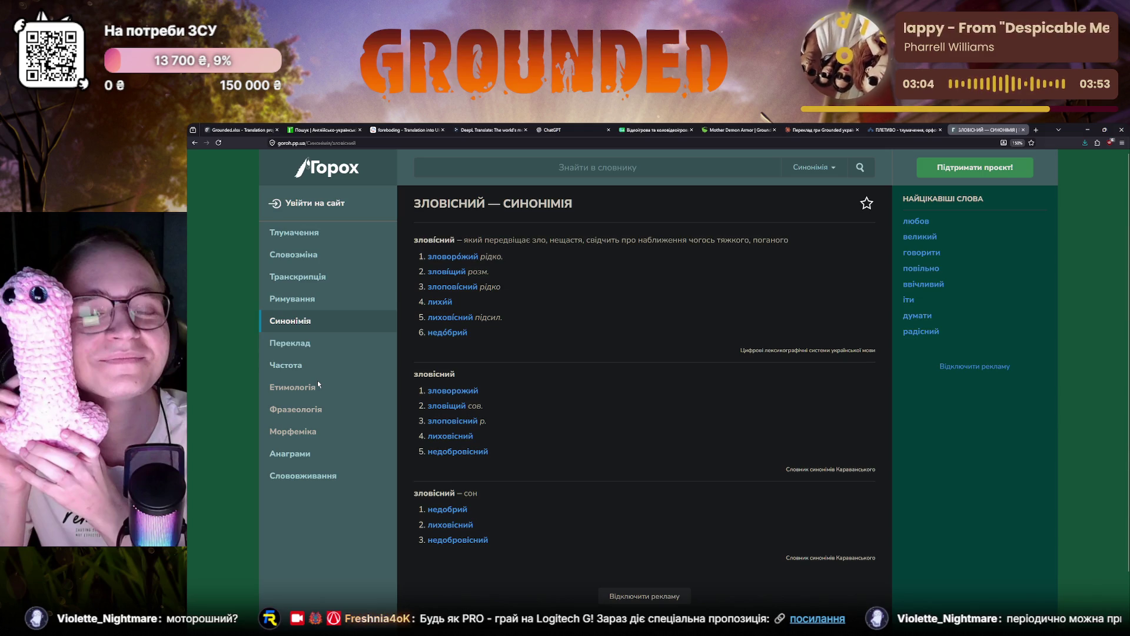
pyautogui.click(194, 142)
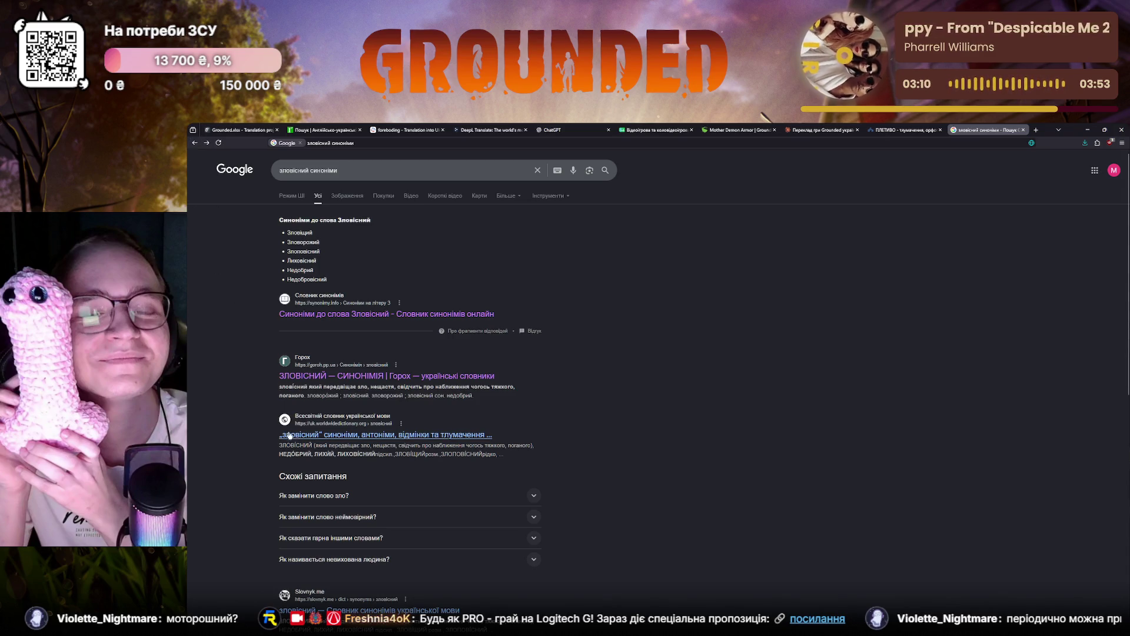
pyautogui.scroll(-1, 299, 430)
pyautogui.scroll(-1, 299, 429)
pyautogui.scroll(-1, 299, 429)
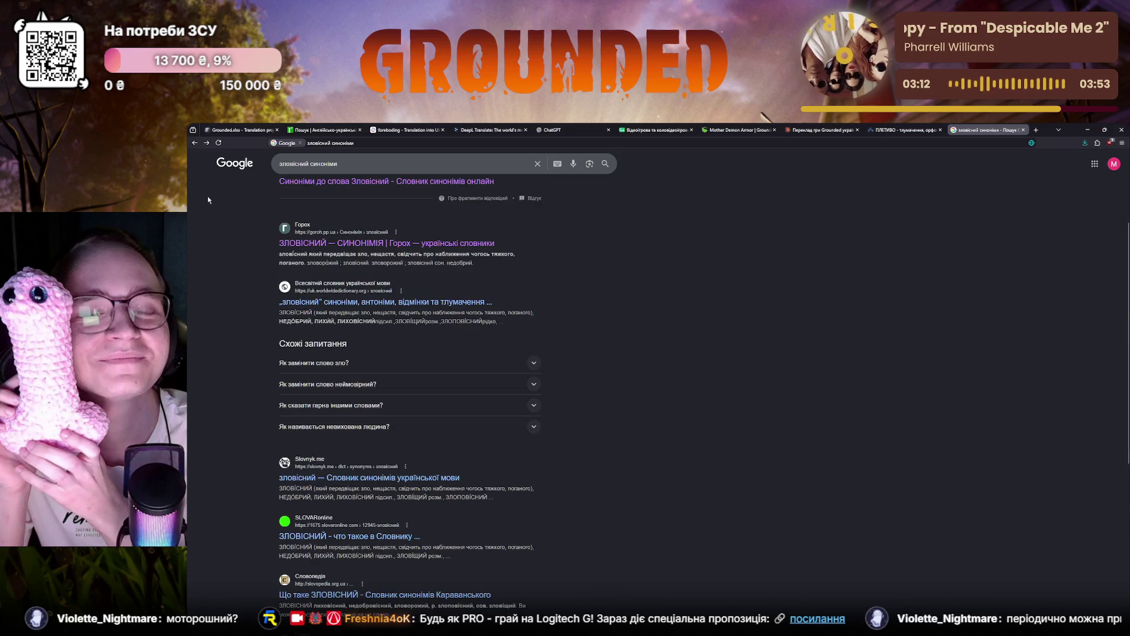
pyautogui.click(237, 129)
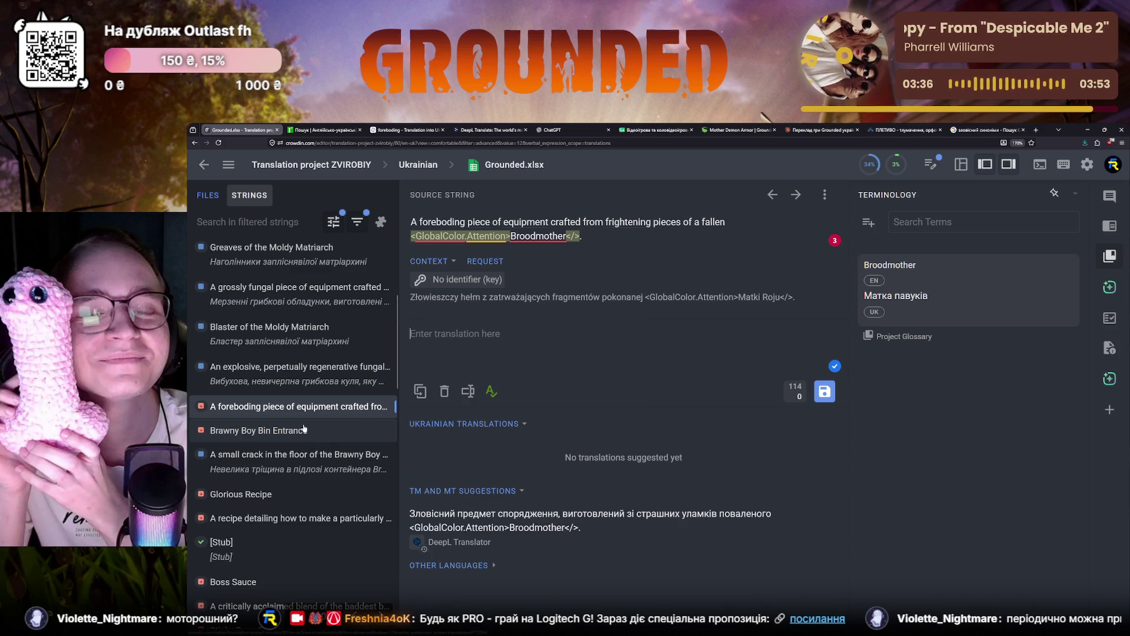
pyautogui.scroll(-2, 291, 438)
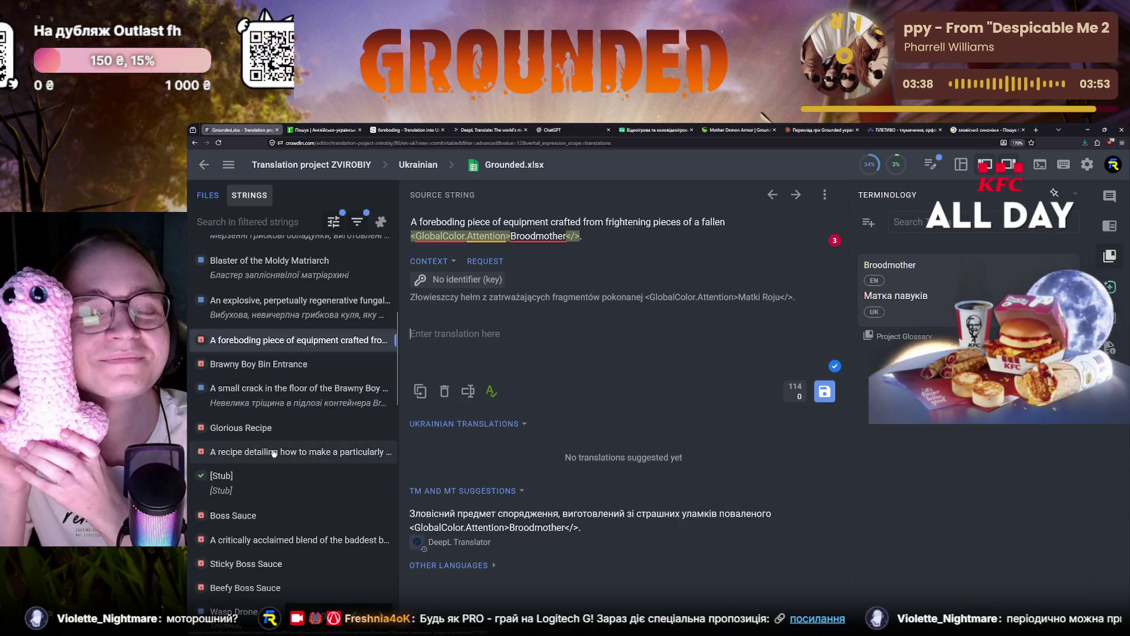
pyautogui.scroll(-1, 279, 450)
pyautogui.scroll(1, 273, 453)
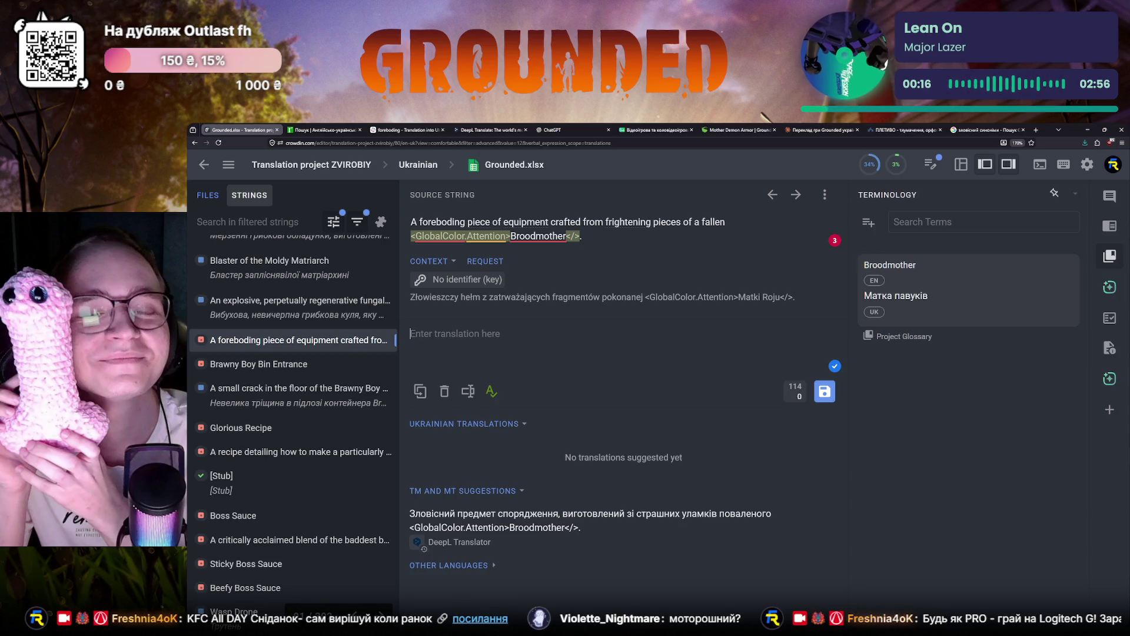
pyautogui.click(204, 165)
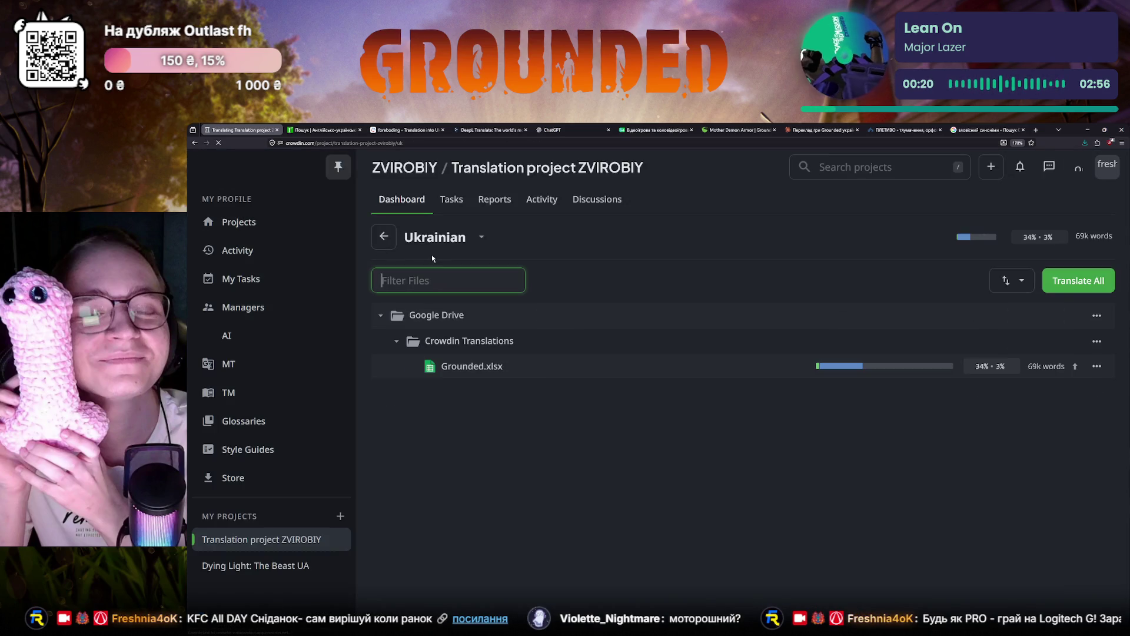
# Step: Review today's 17 suggested translations in the project activity stream
pyautogui.click(542, 199)
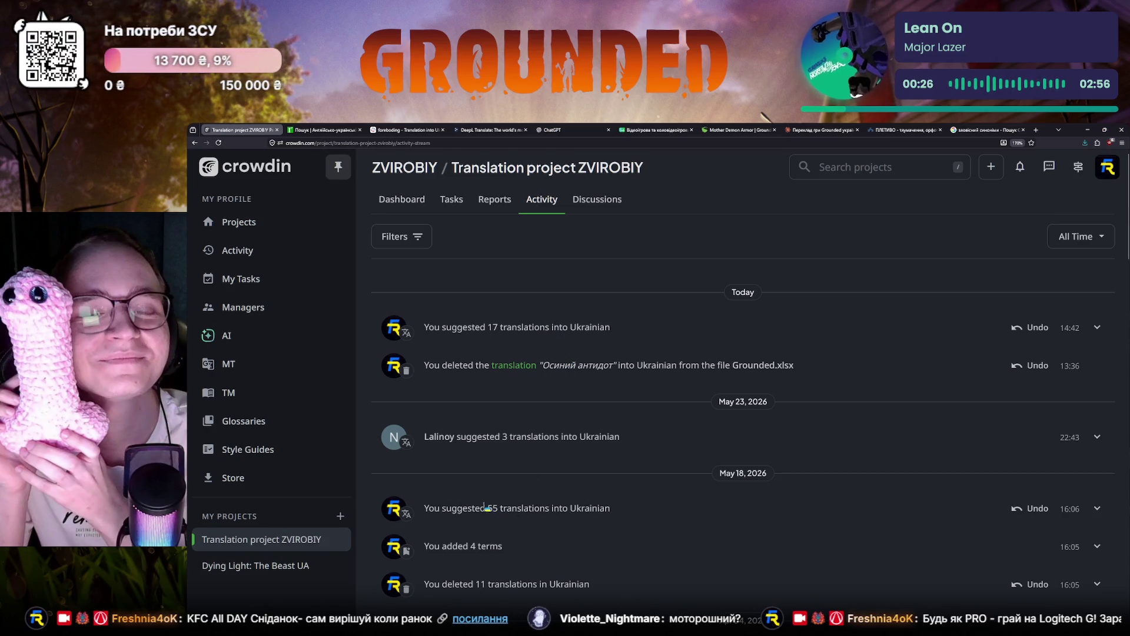
pyautogui.click(1096, 327)
pyautogui.scroll(-1, 575, 446)
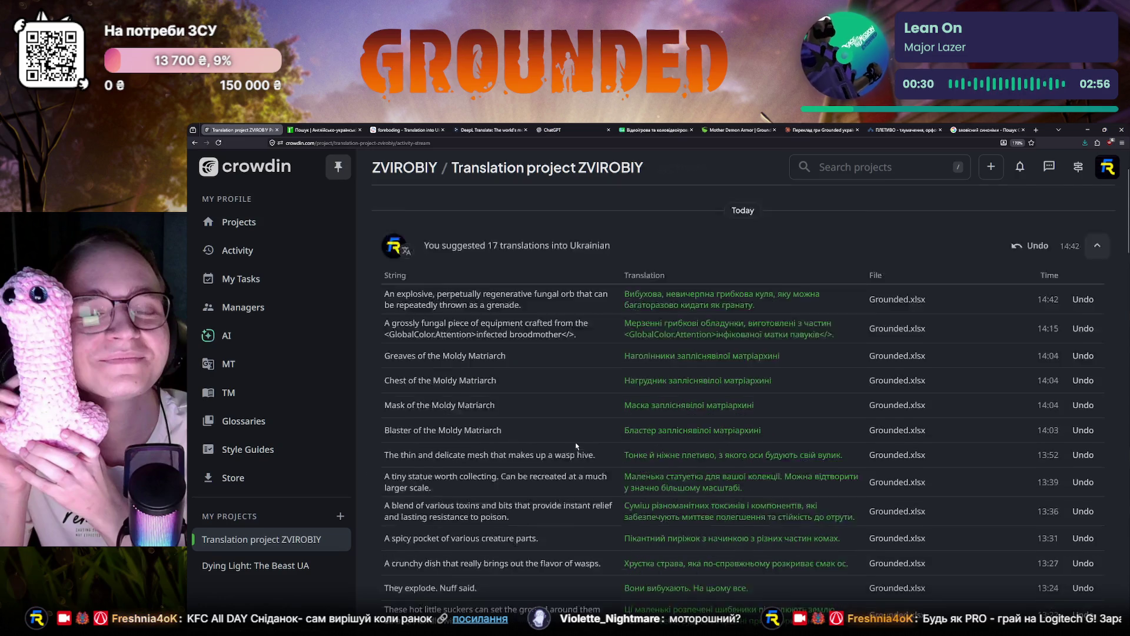
pyautogui.scroll(-3, 575, 446)
pyautogui.scroll(3, 576, 451)
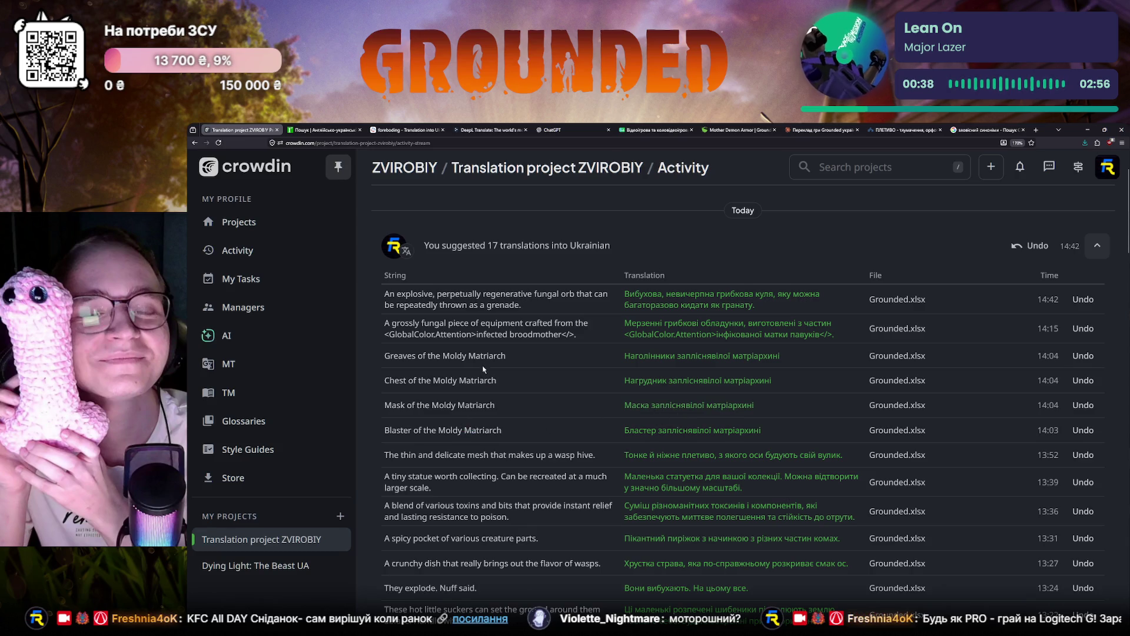
pyautogui.scroll(-1, 473, 432)
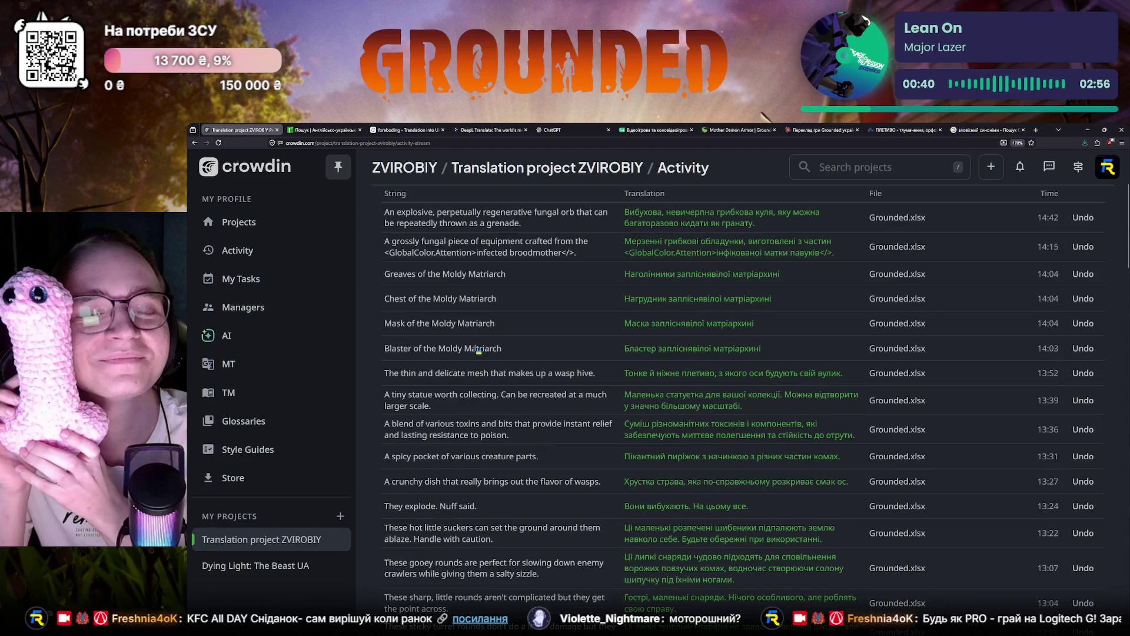
pyautogui.scroll(-1, 498, 437)
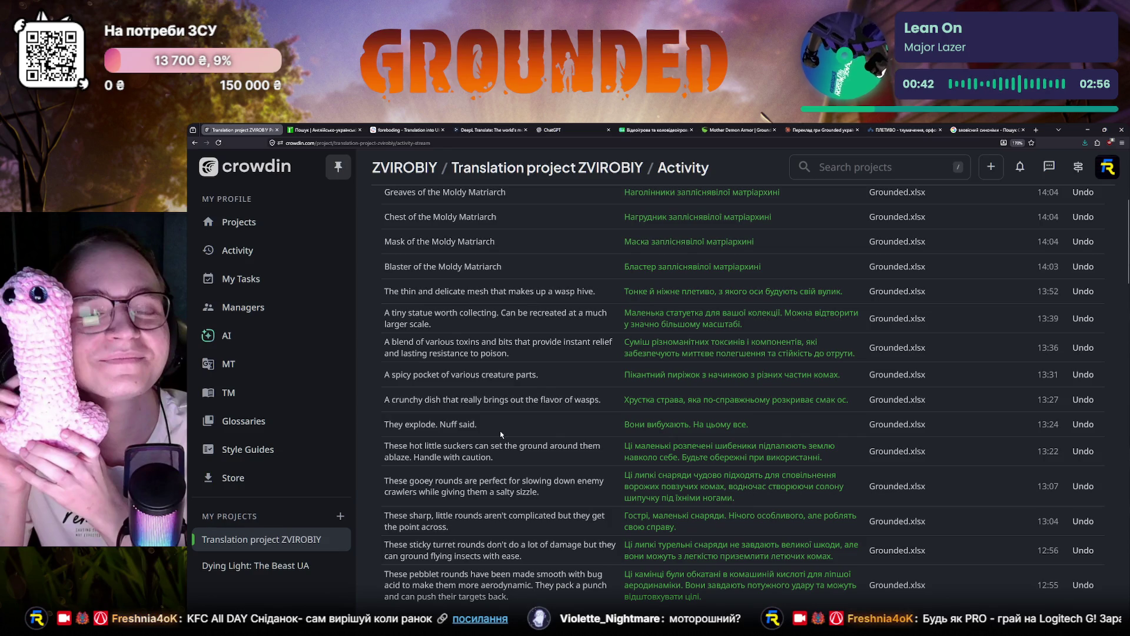
pyautogui.scroll(-1, 500, 434)
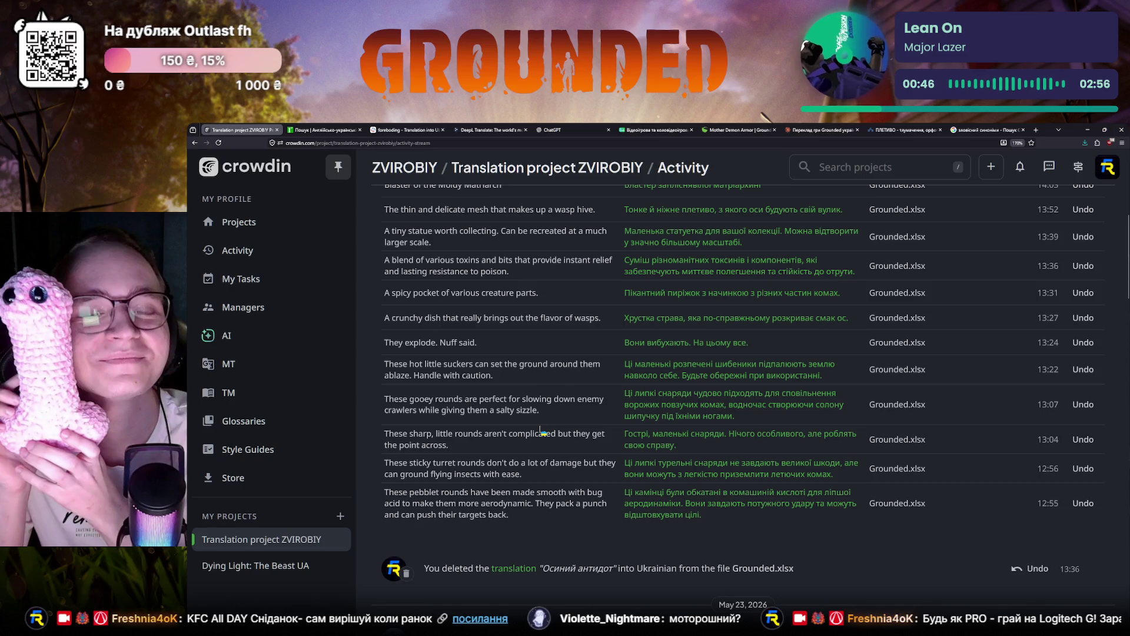
pyautogui.scroll(3, 541, 432)
pyautogui.scroll(1, 540, 433)
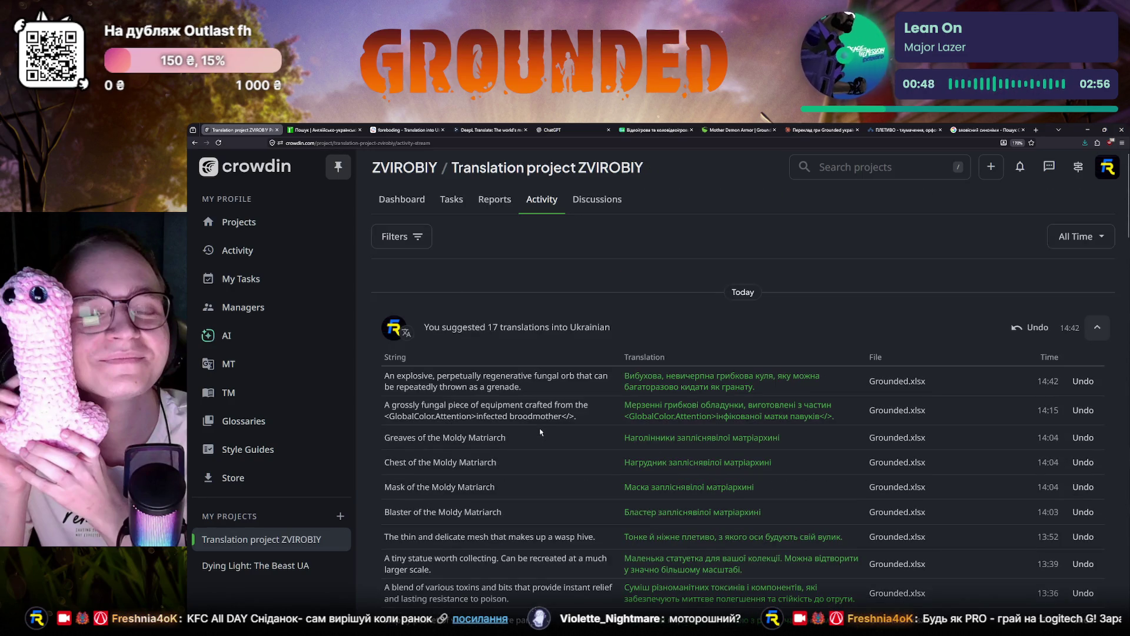
# Step: Reopen Grounded.xlsx in the Ukrainian editor from the project dashboard
pyautogui.click(401, 199)
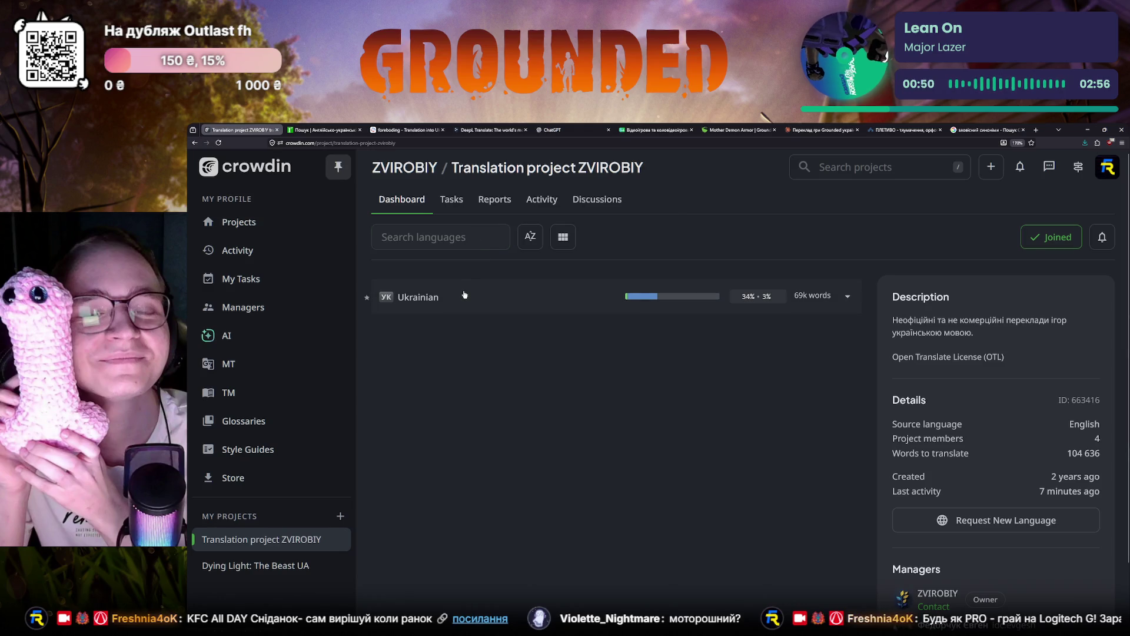
pyautogui.click(466, 295)
pyautogui.click(473, 368)
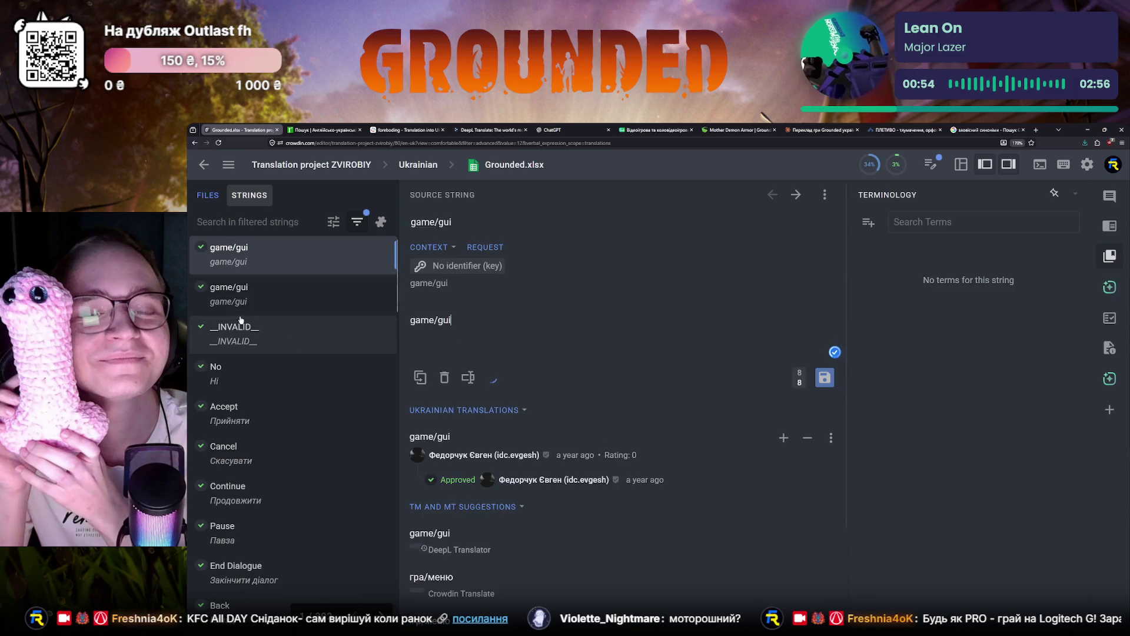
# Step: Jump to page 90 and select the 'A foreboding piece of equipment…' string
pyautogui.click(316, 617)
pyautogui.write('90')
pyautogui.press('Return')
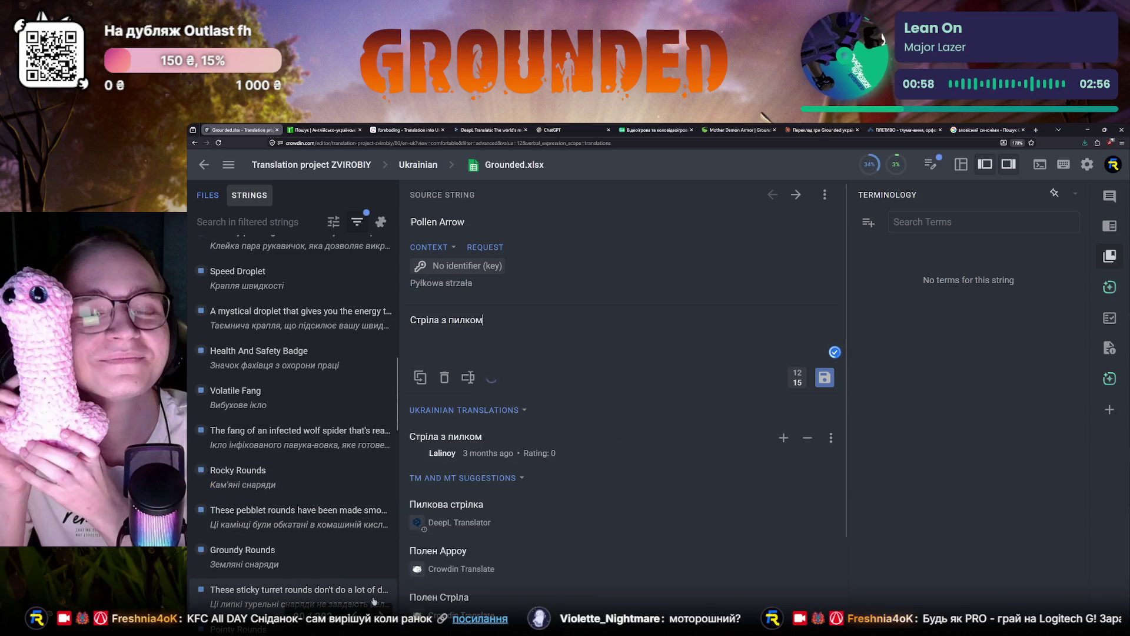
pyautogui.scroll(-2, 279, 425)
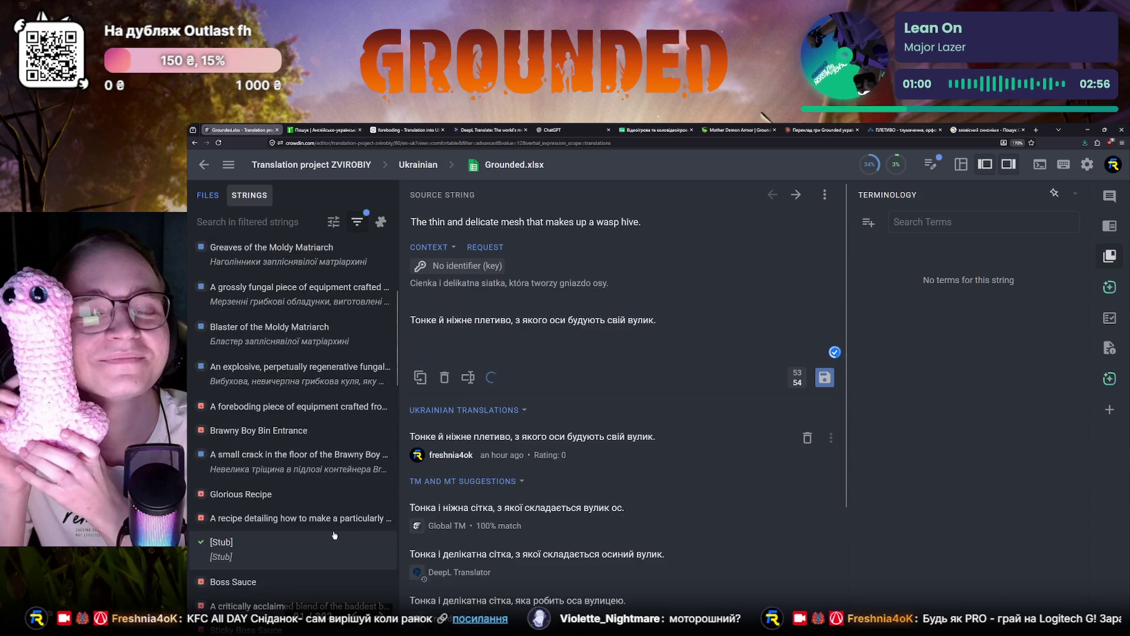
pyautogui.click(279, 409)
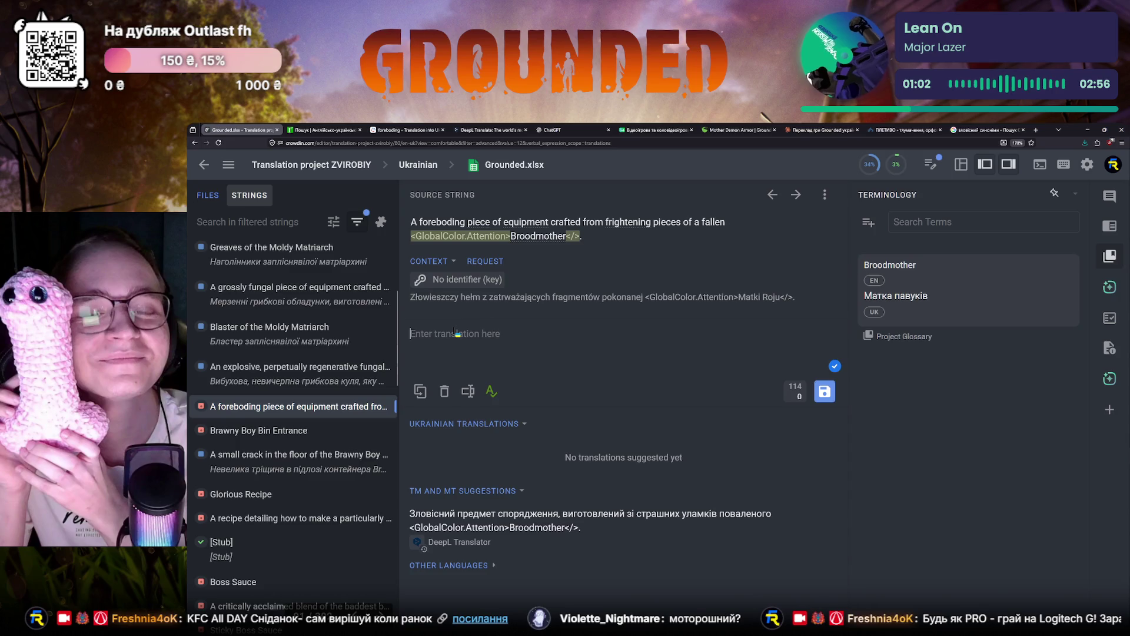
pyautogui.write('Моторошні обладн')
# Step: Draft the translation 'Моторошні обладунки' and select 'frightening' in the source for lookup
pyautogui.press('BackSpace')
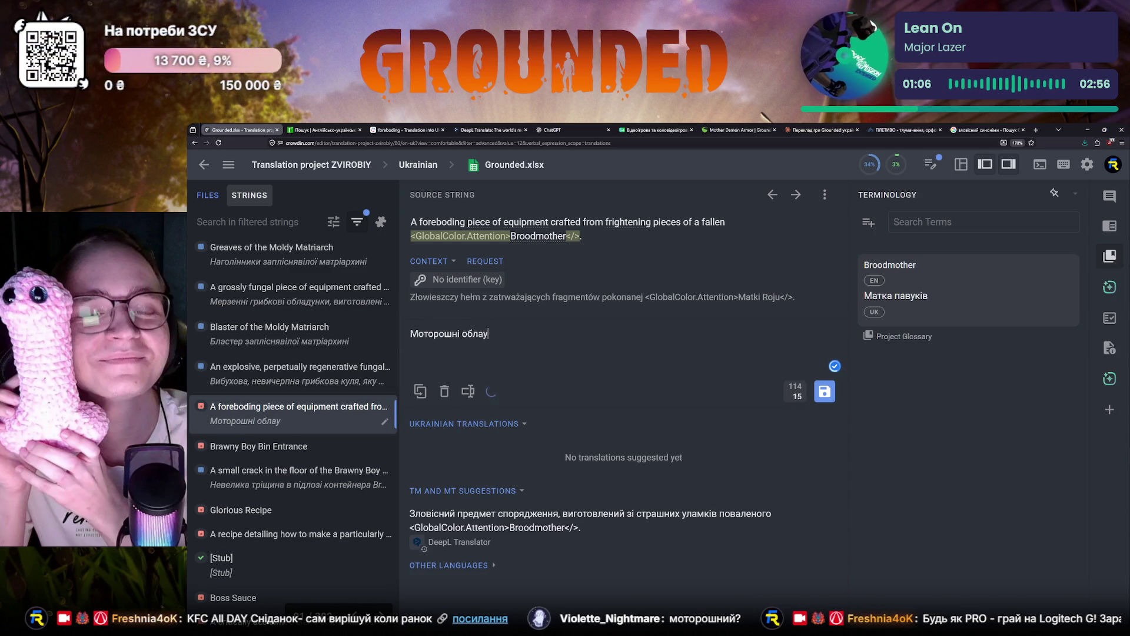
pyautogui.write('унки')
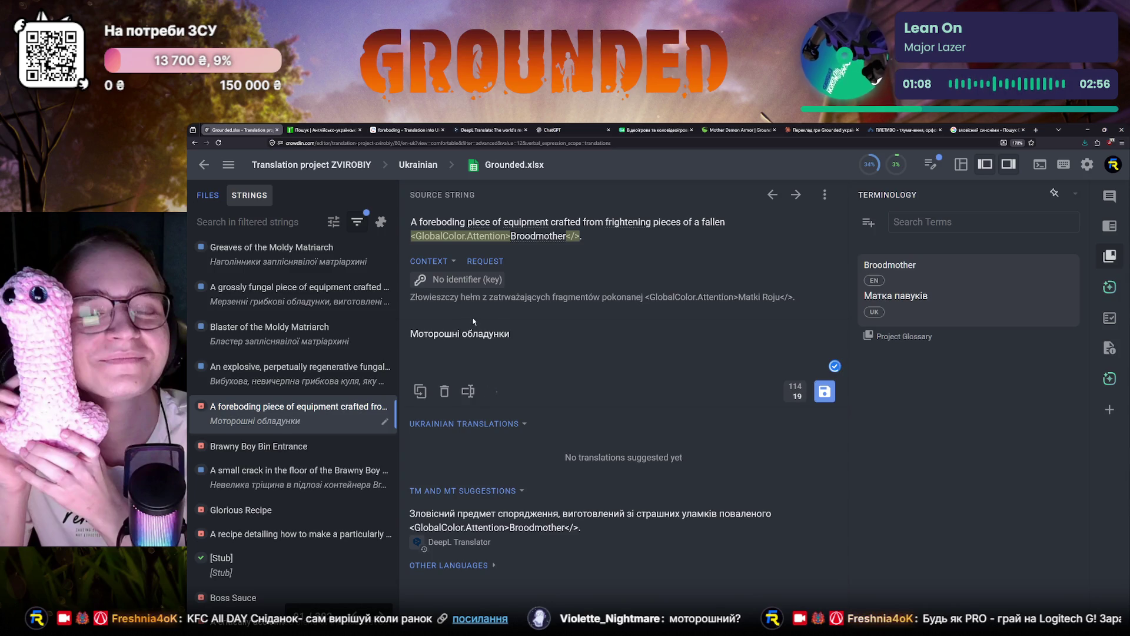
pyautogui.moveTo(628, 221)
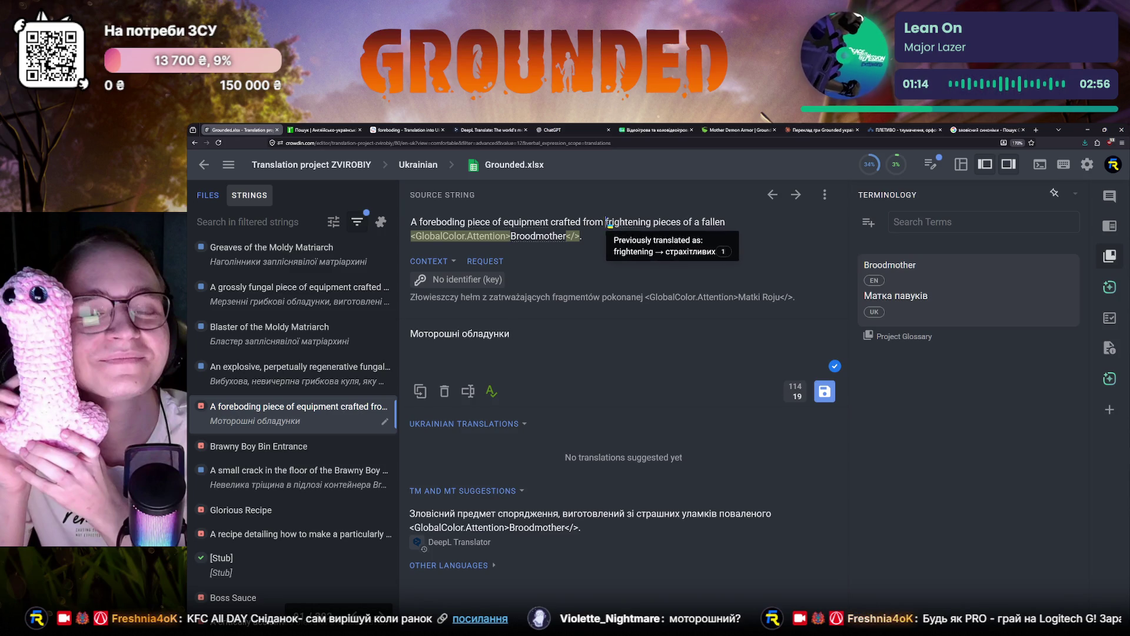
pyautogui.moveTo(605, 223); pyautogui.dragTo(651, 226)
pyautogui.hotkey('ctrl', 'c')
pyautogui.hotkey('ctrl', '2')
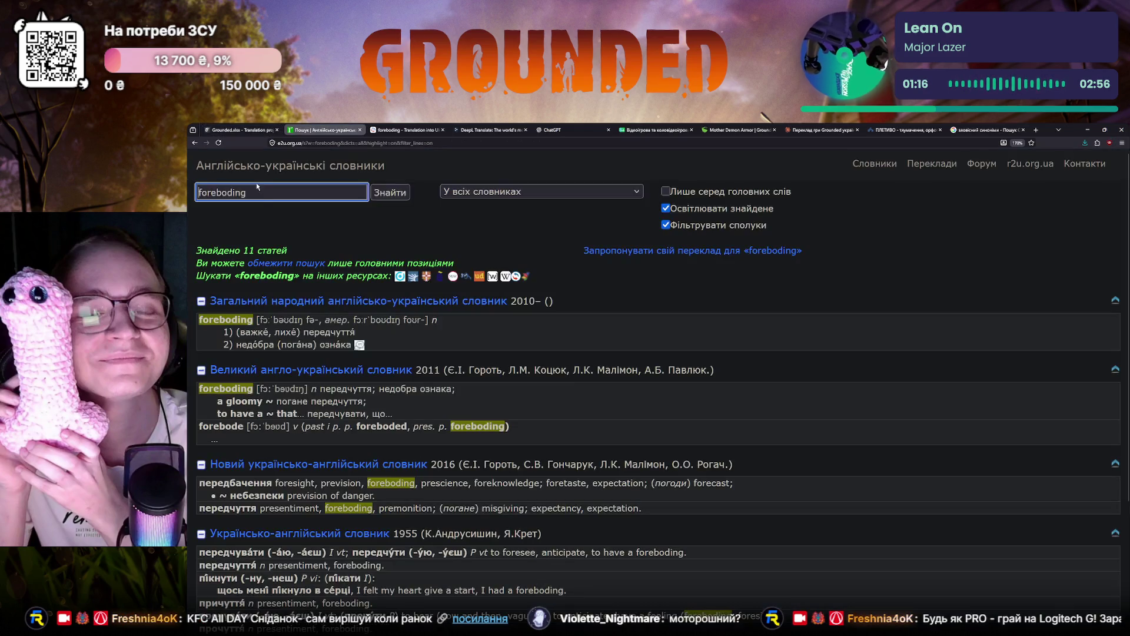
# Step: Look up 'frightening' on e2u.org.ua, finding лячний and моторошний among 11 entries
pyautogui.hotkey('ctrl', 'a')
pyautogui.hotkey('ctrl', 'v')
pyautogui.press('Return')
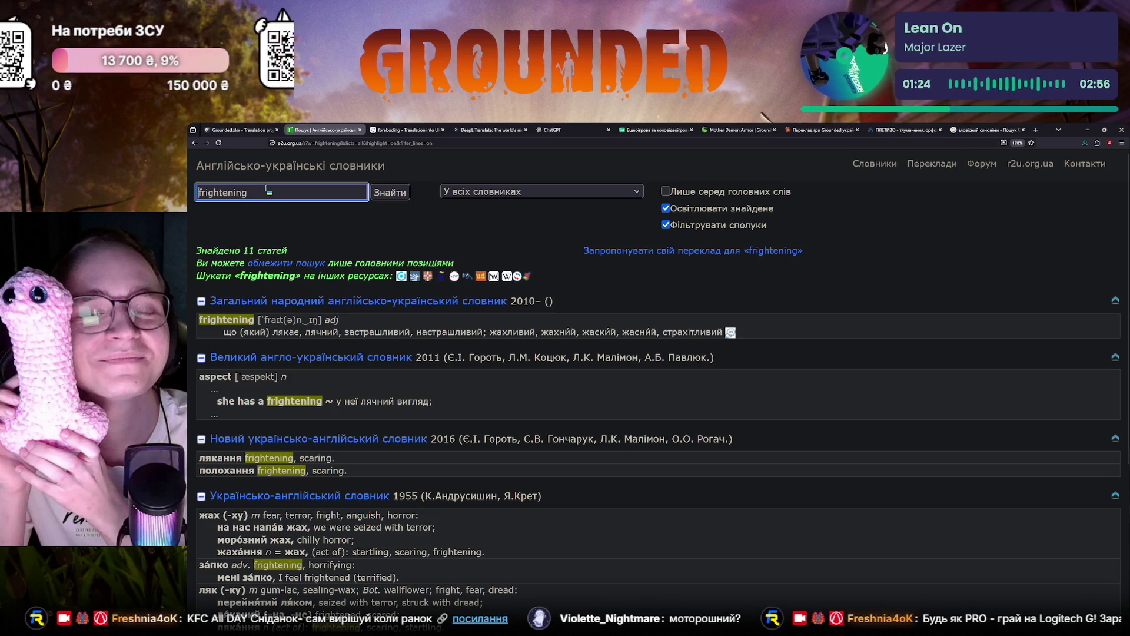
pyautogui.scroll(-3, 272, 466)
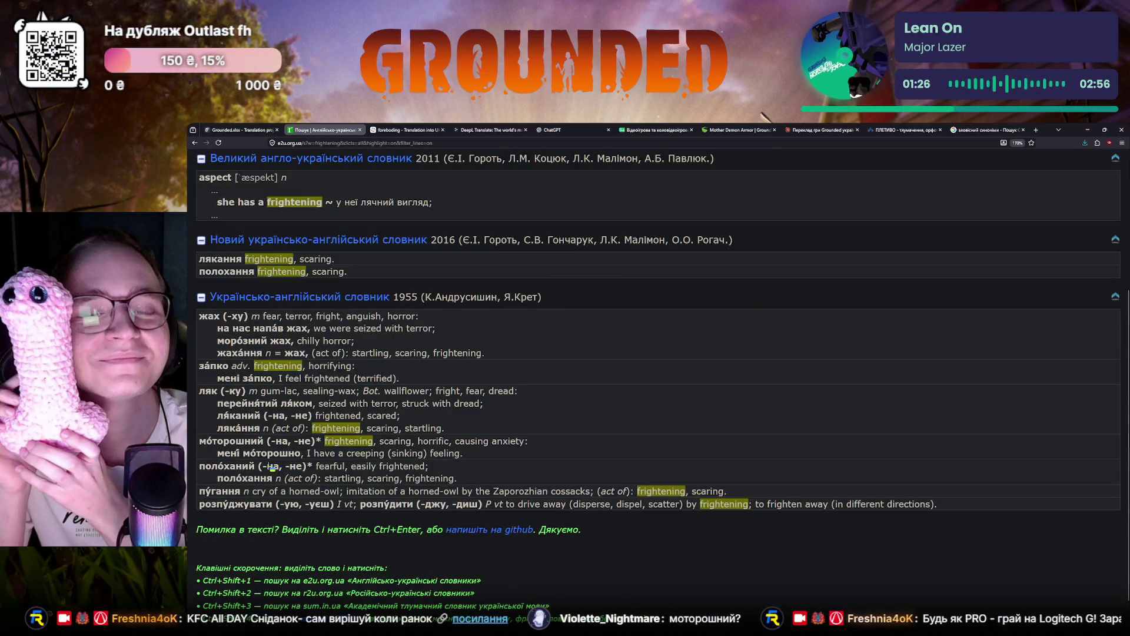
pyautogui.scroll(3, 272, 466)
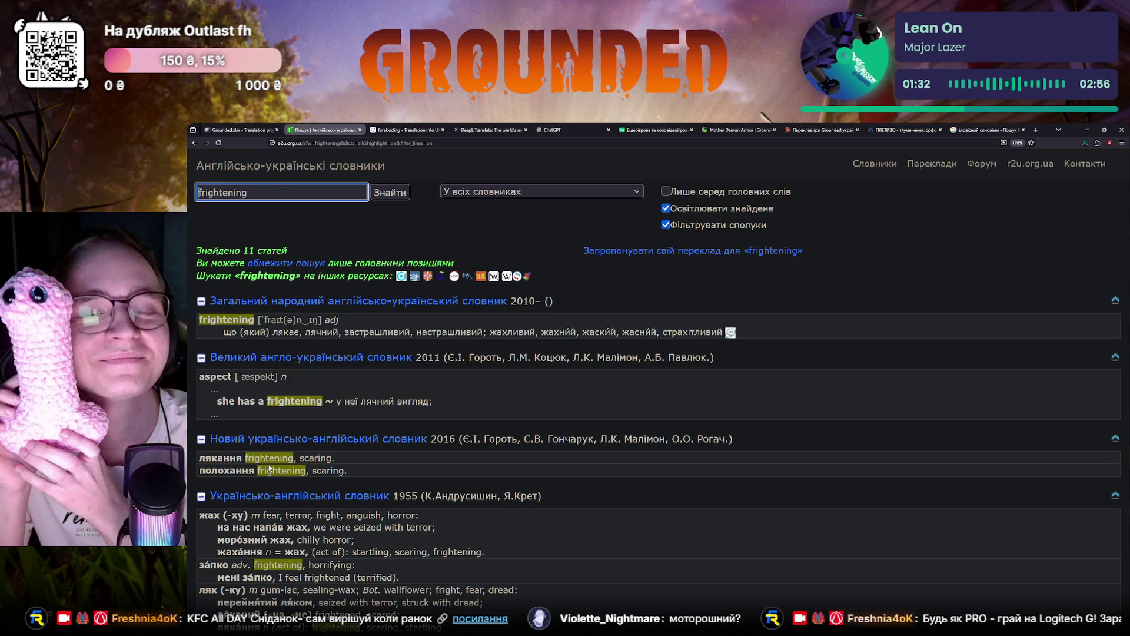
pyautogui.hotkey('ctrl', 'Tab')
pyautogui.click(429, 202)
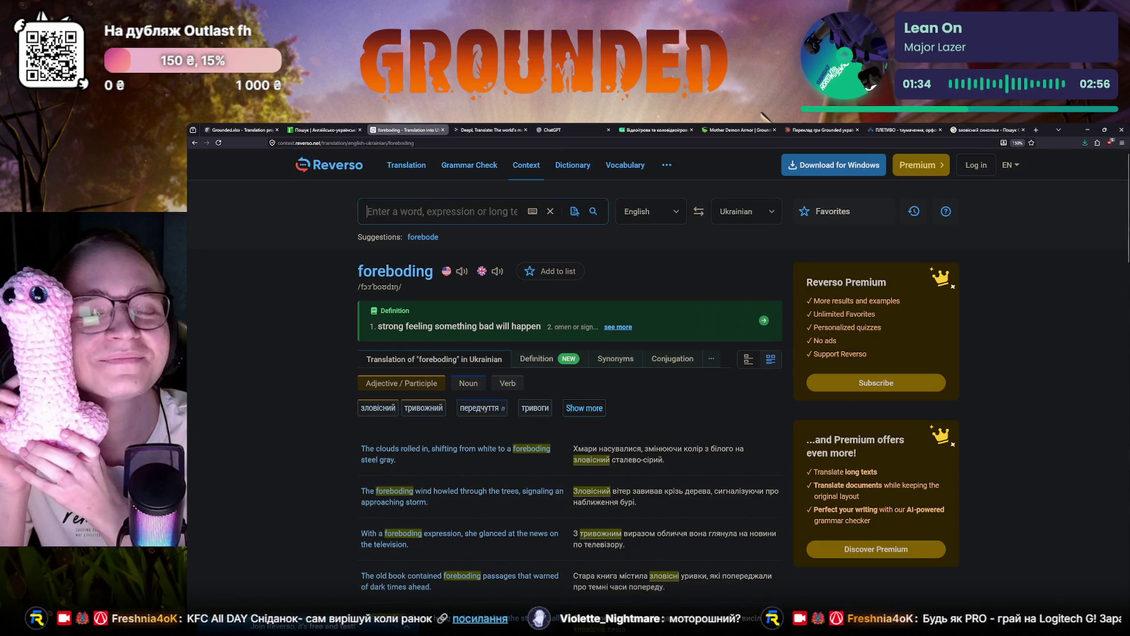
pyautogui.write('frightening')
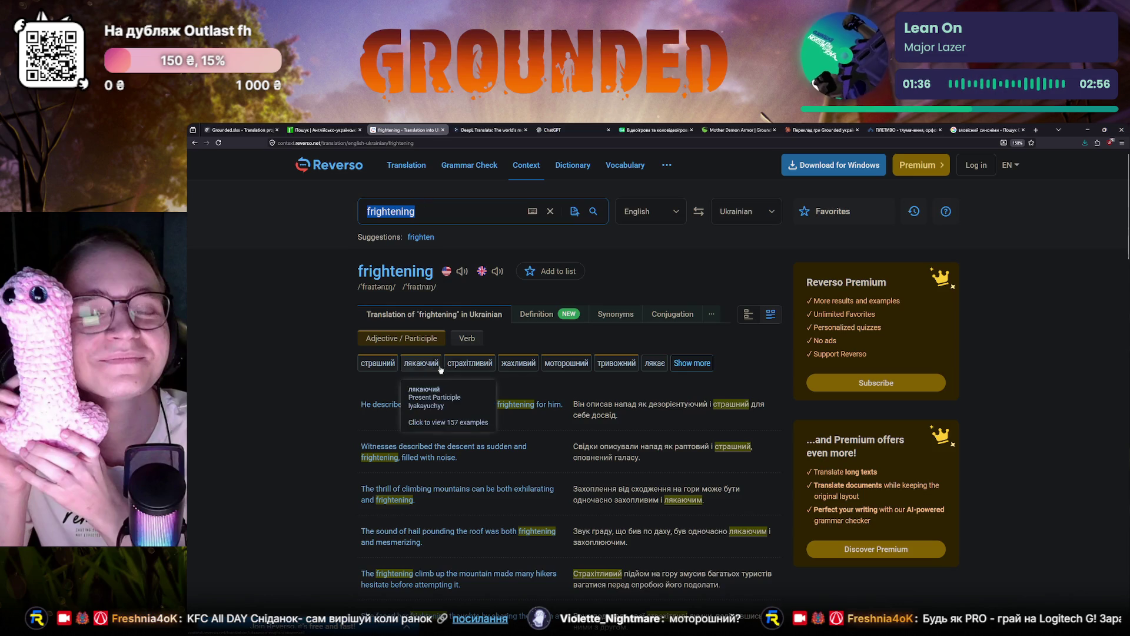
# Step: Expand Reverso's translations of frightening (страшний, лякаючий, моторошний) and return to Crowdin
pyautogui.click(684, 364)
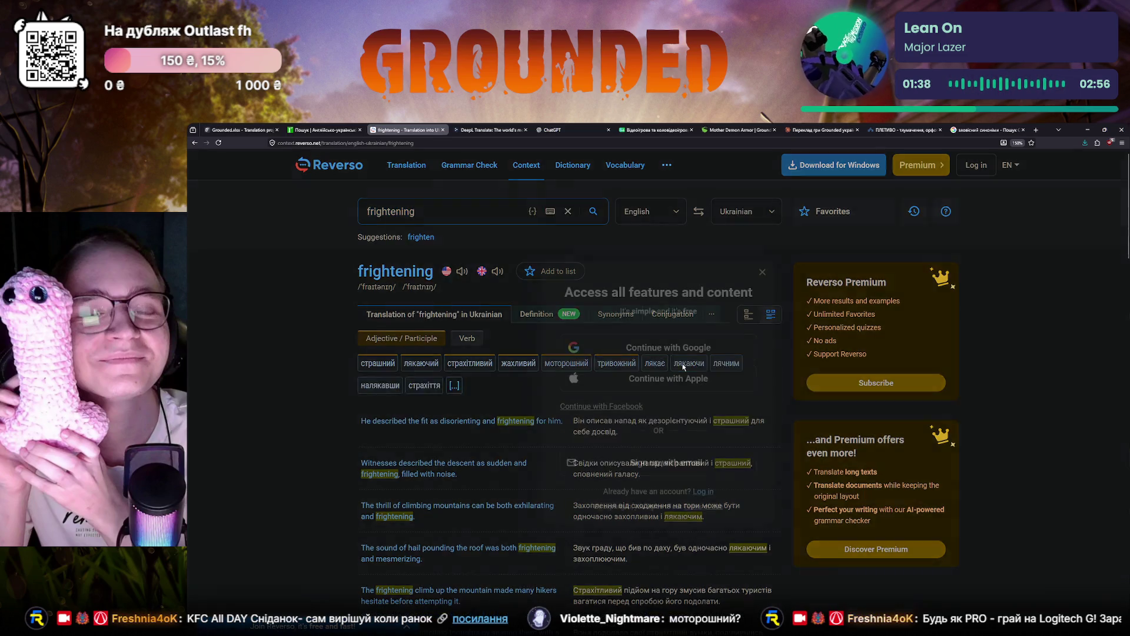
pyautogui.click(762, 272)
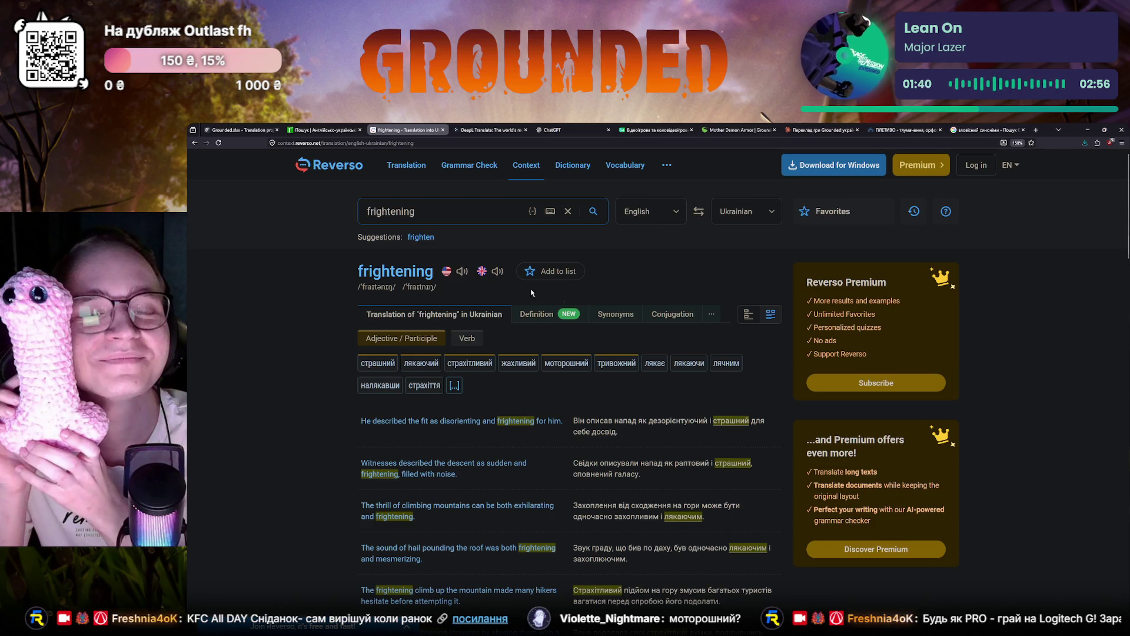
pyautogui.click(226, 129)
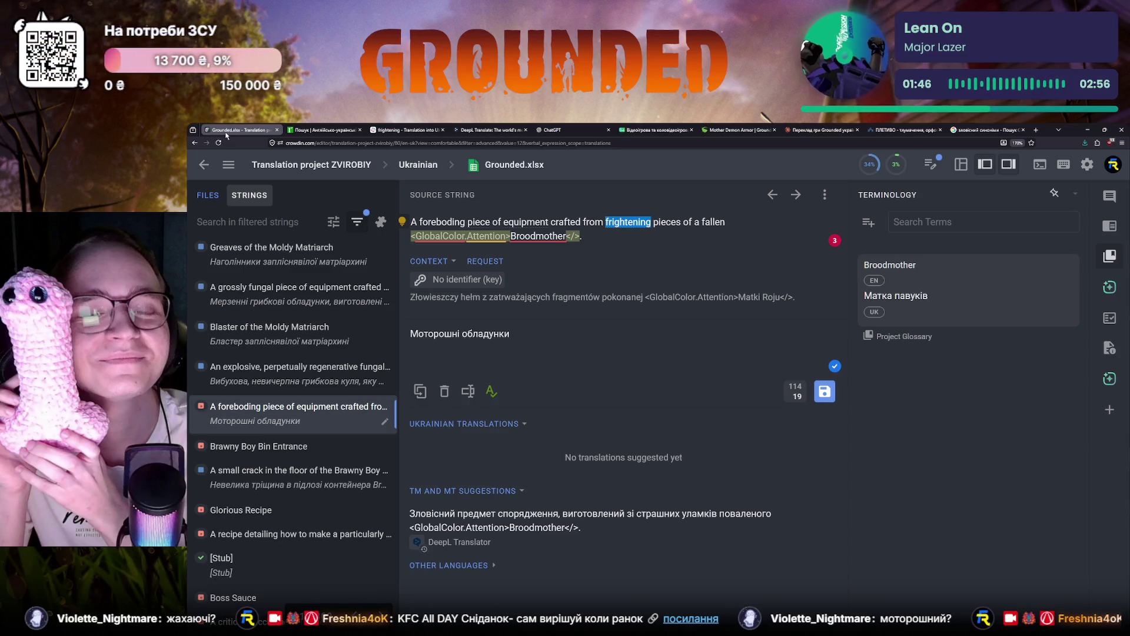
# Step: Extend the draft with ', виготовлені з жахаючих' and check the grammar flag on жахаючих
pyautogui.click(533, 339)
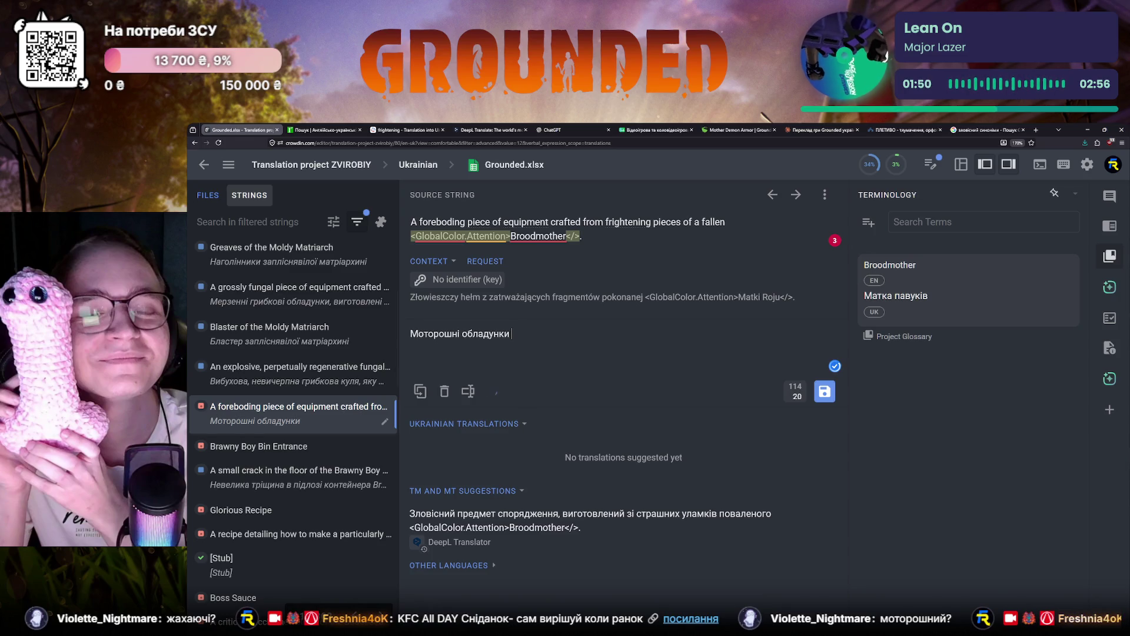
pyautogui.write(', вигн')
pyautogui.press('BackSpace')
pyautogui.write('отовлені з')
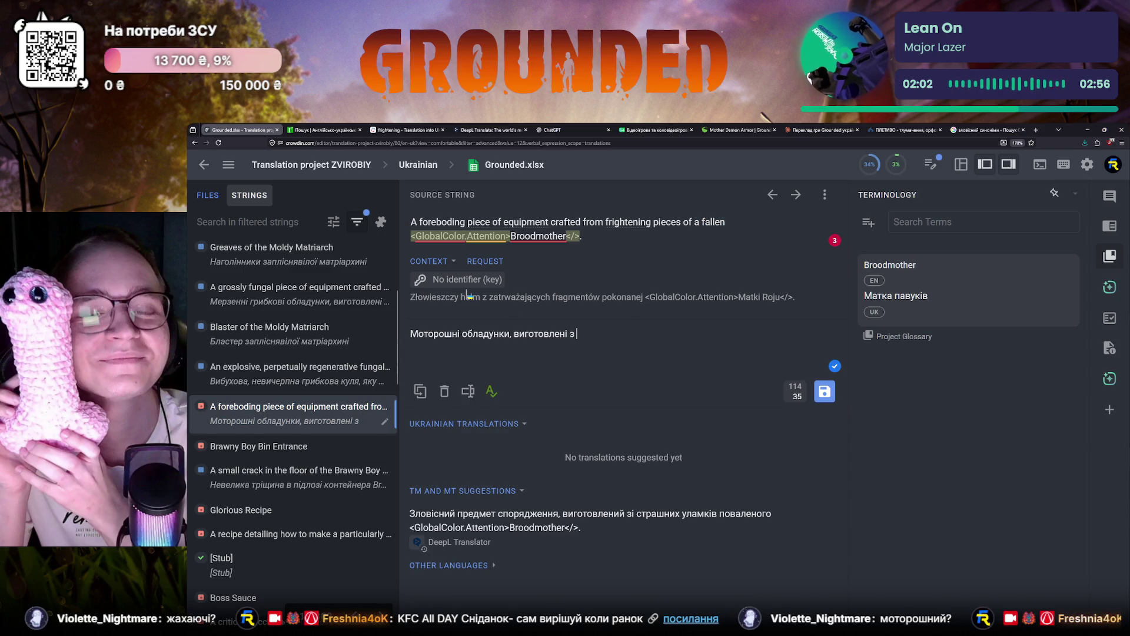
pyautogui.write('жахаючих')
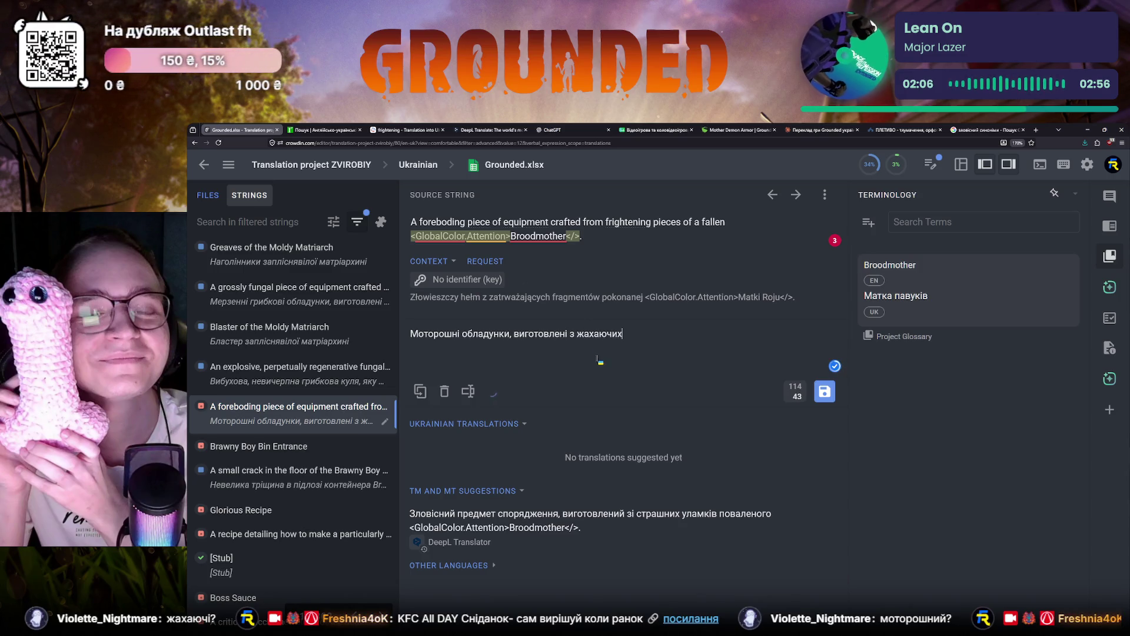
pyautogui.click(834, 366)
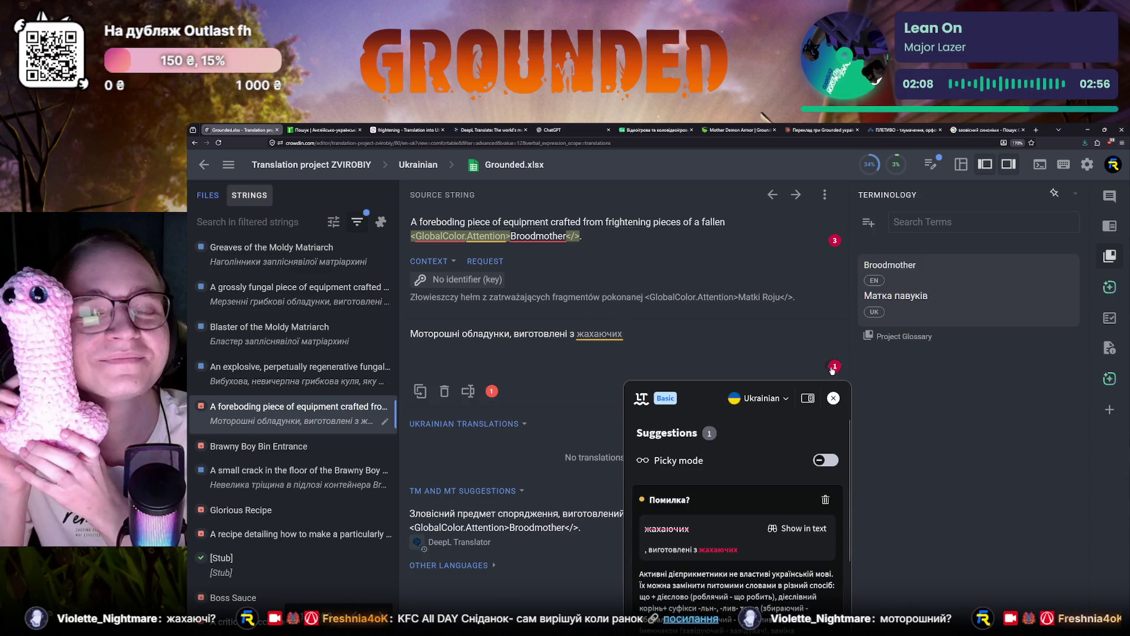
pyautogui.scroll(-2, 731, 516)
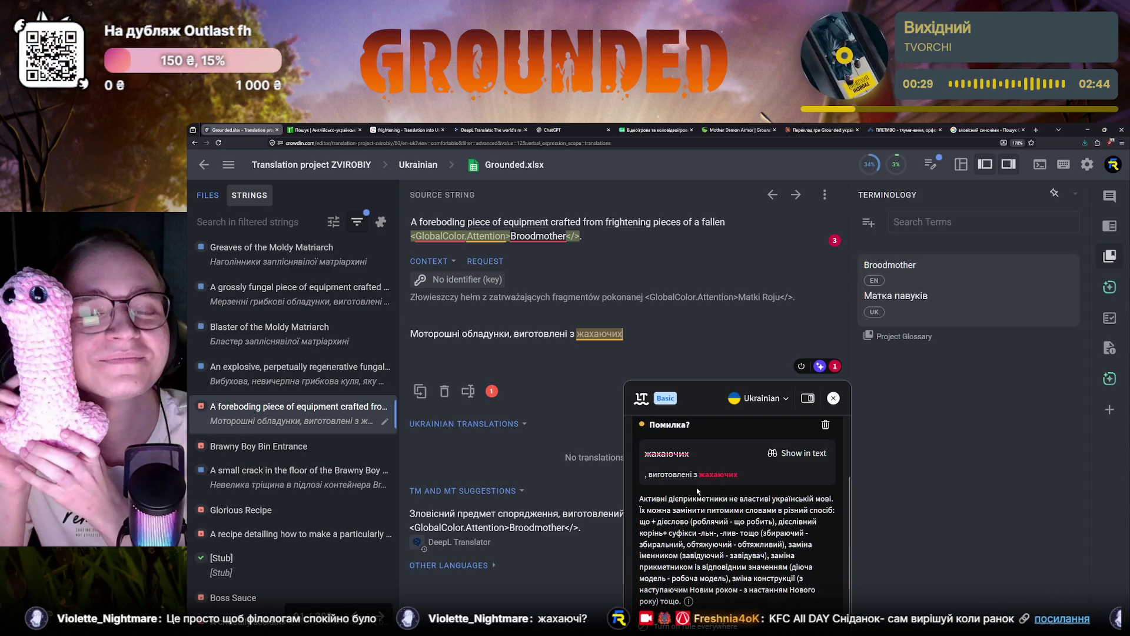
# Step: Close the grammar note on жахаючих, leaving the draft unchanged
pyautogui.click(493, 393)
# Step: Reopen the grammar note on жахаючих and view its correction options
pyautogui.click(492, 392)
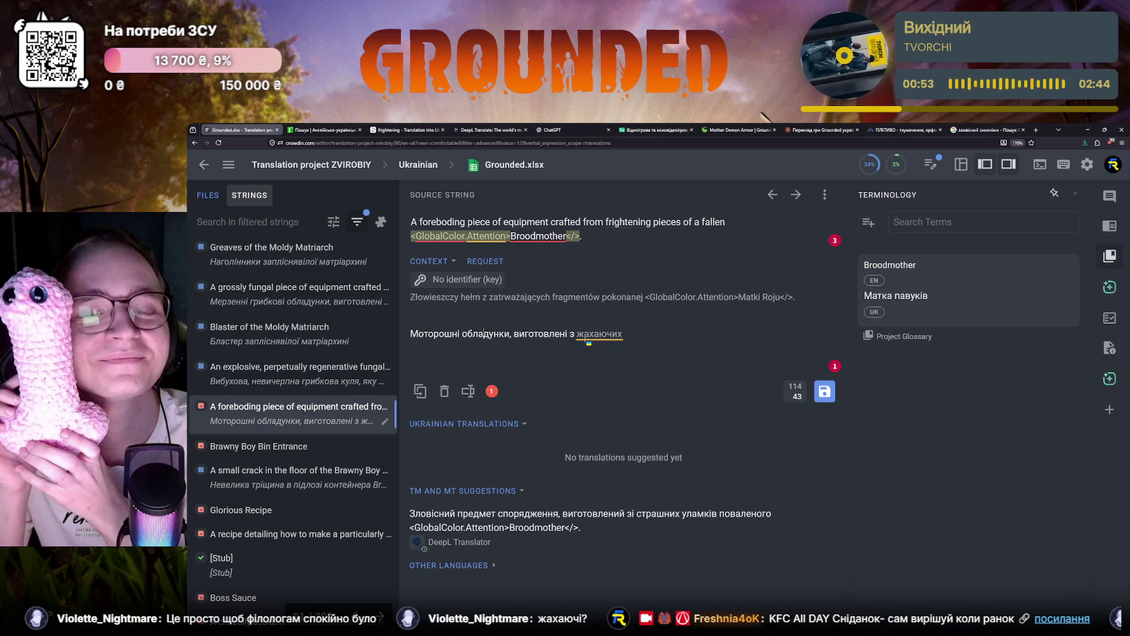
pyautogui.click(586, 333)
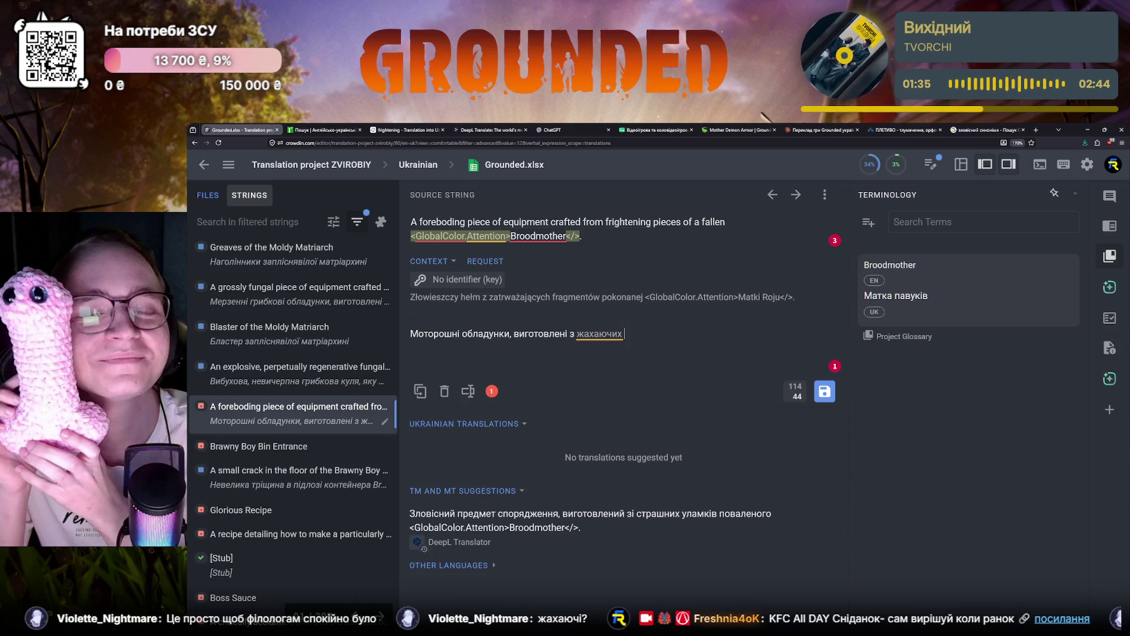
pyautogui.write('частин')
# Step: Search the strings for "fallen", compare the Super tough armor, electric prod arm and Lumpy bits translations, then clear the filter
pyautogui.click(237, 221)
pyautogui.write('fallen')
pyautogui.press('Return')
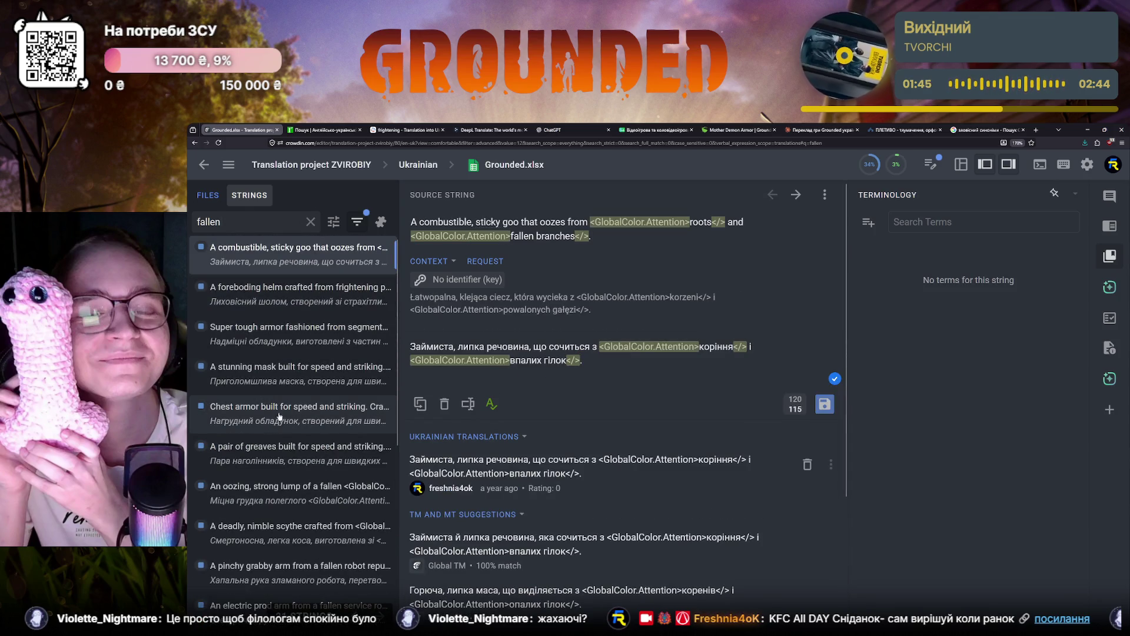
pyautogui.click(269, 333)
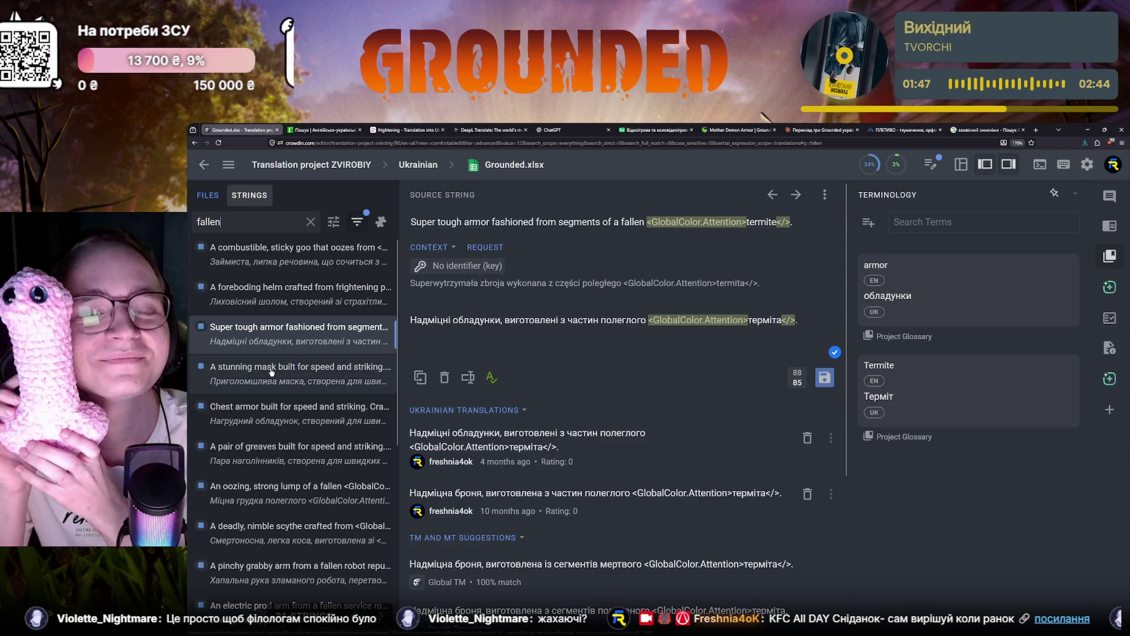
pyautogui.scroll(-3, 270, 371)
pyautogui.scroll(-2, 271, 371)
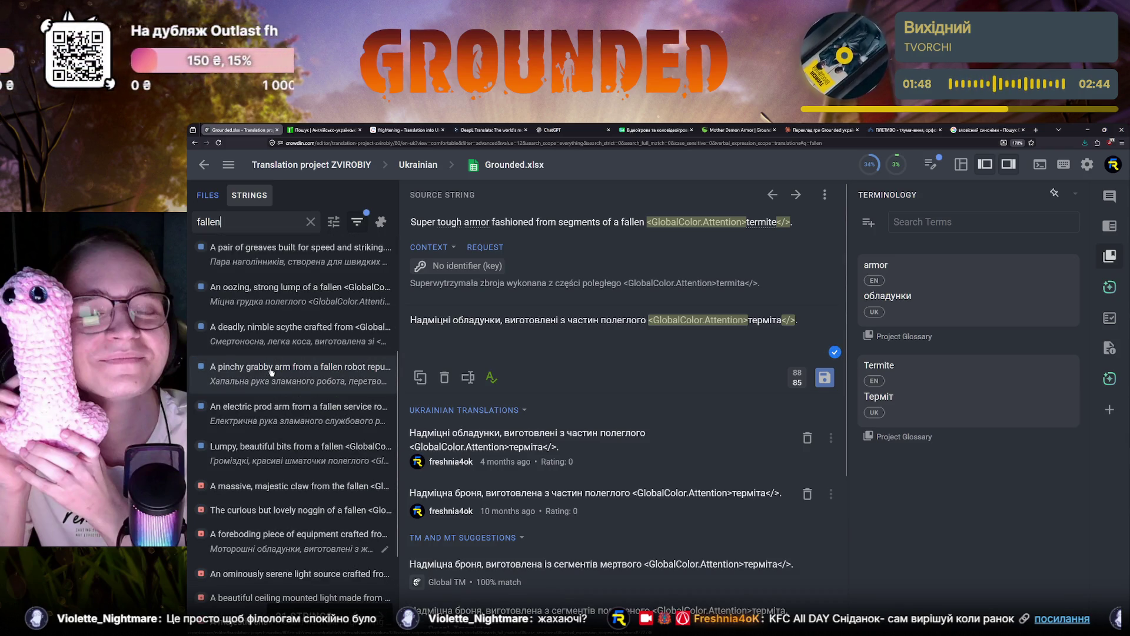
pyautogui.click(299, 412)
pyautogui.click(303, 453)
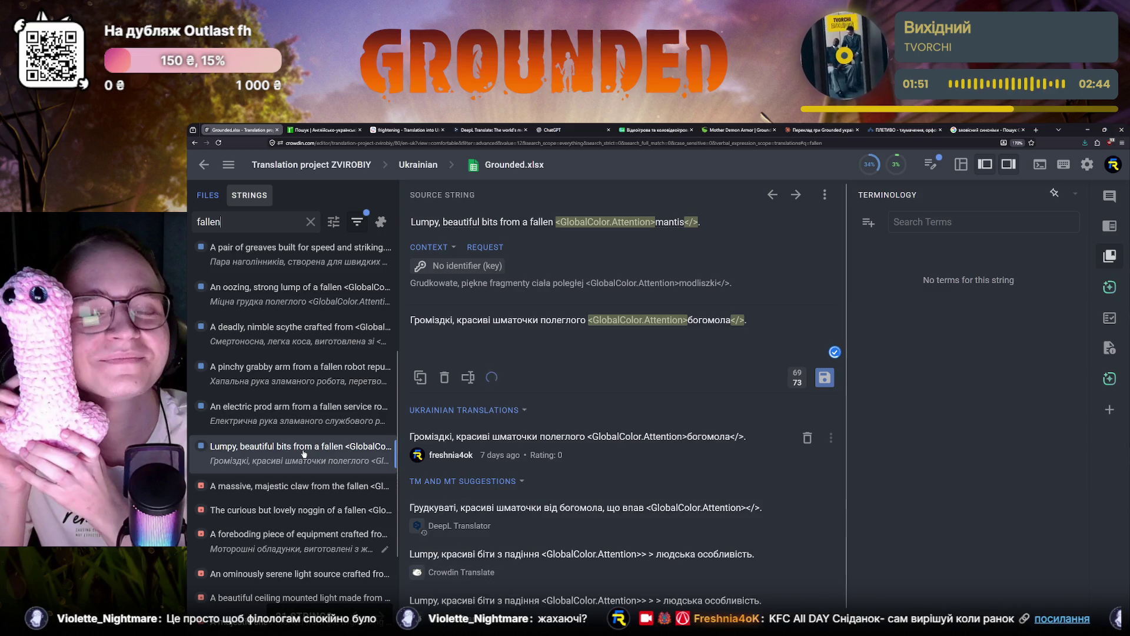
pyautogui.scroll(3, 303, 453)
pyautogui.click(309, 222)
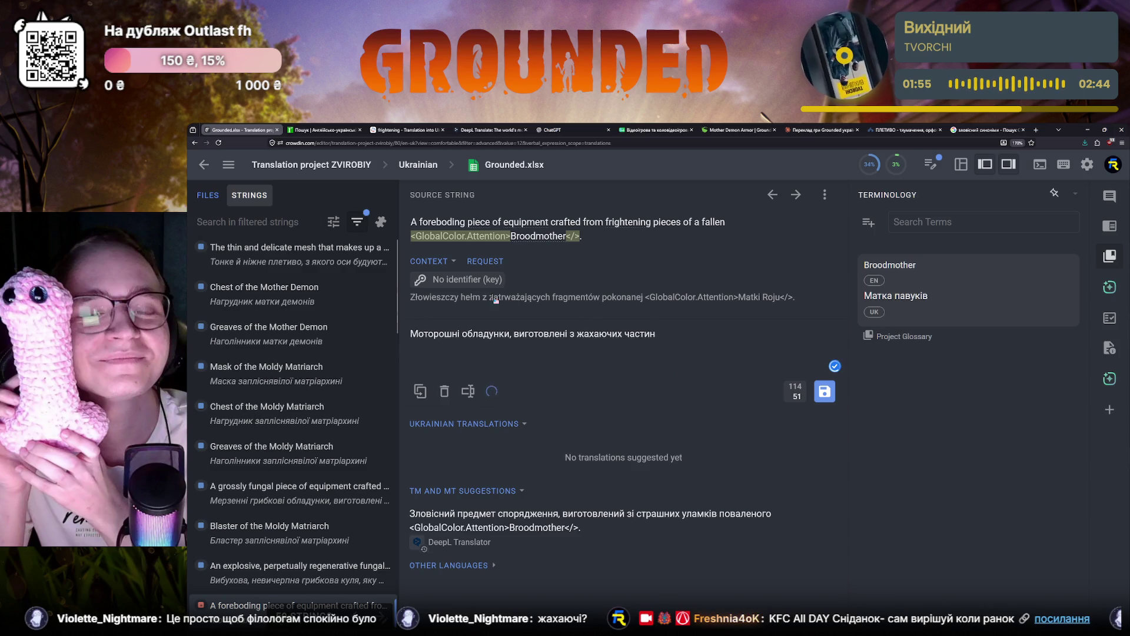
pyautogui.write('полеглої')
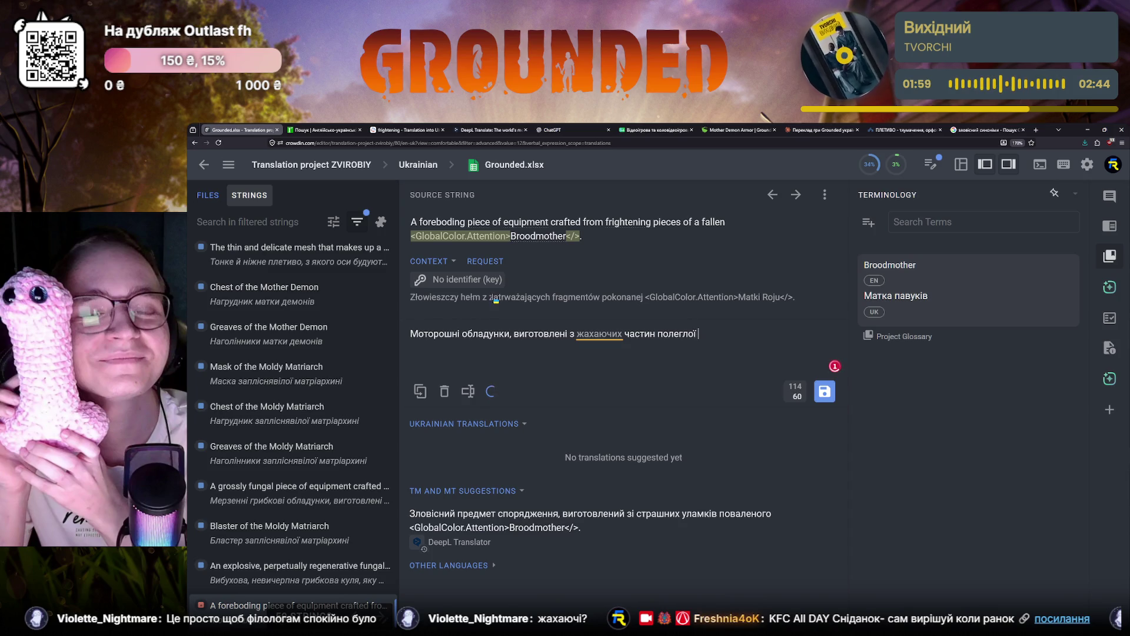
# Step: Insert the highlight tags around "полеглої матки павуків" and bring up the note on why жахаючих is flagged
pyautogui.click(459, 235)
pyautogui.write('матки павуків')
pyautogui.click(572, 236)
pyautogui.write('.')
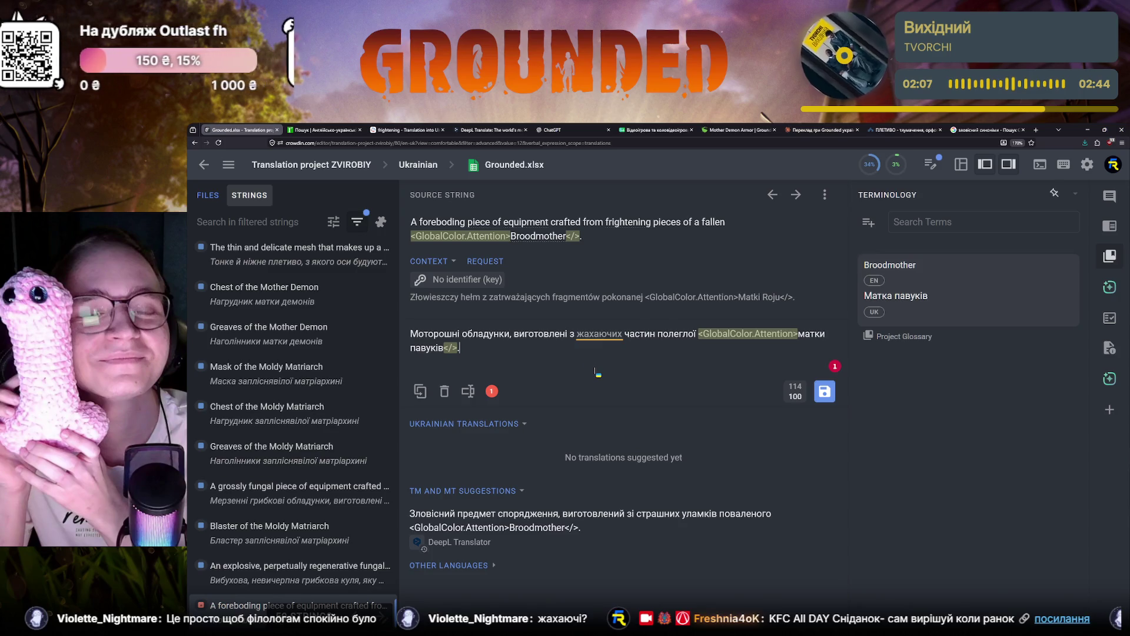
pyautogui.click(600, 334)
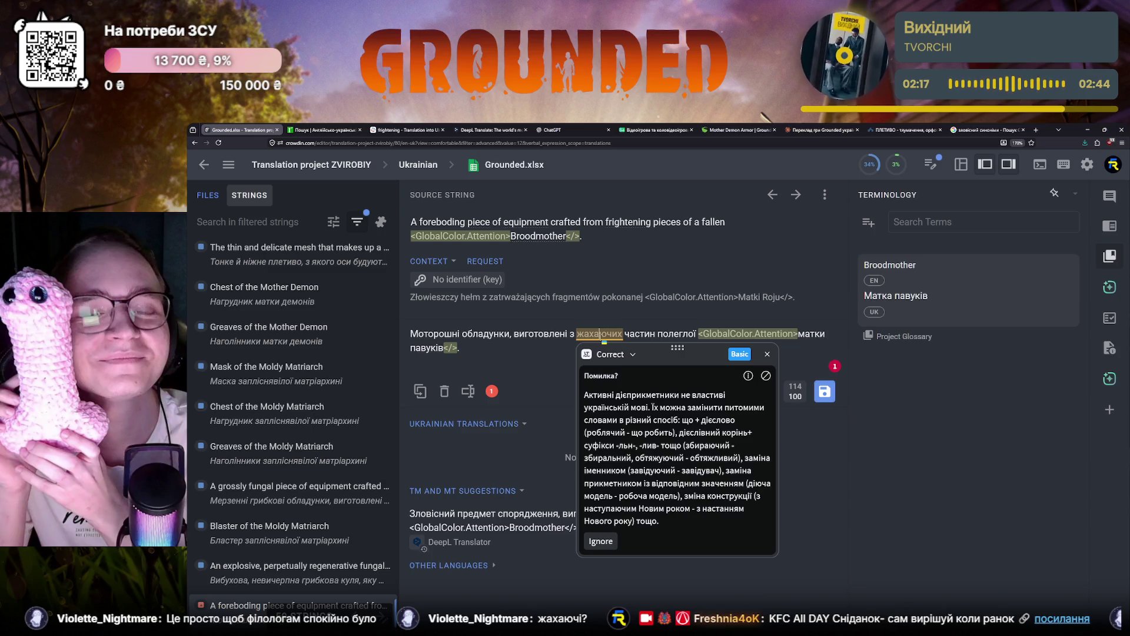
# Step: Dismiss the жахаючих grammar warning and switch to the Google synonym results
pyautogui.click(529, 348)
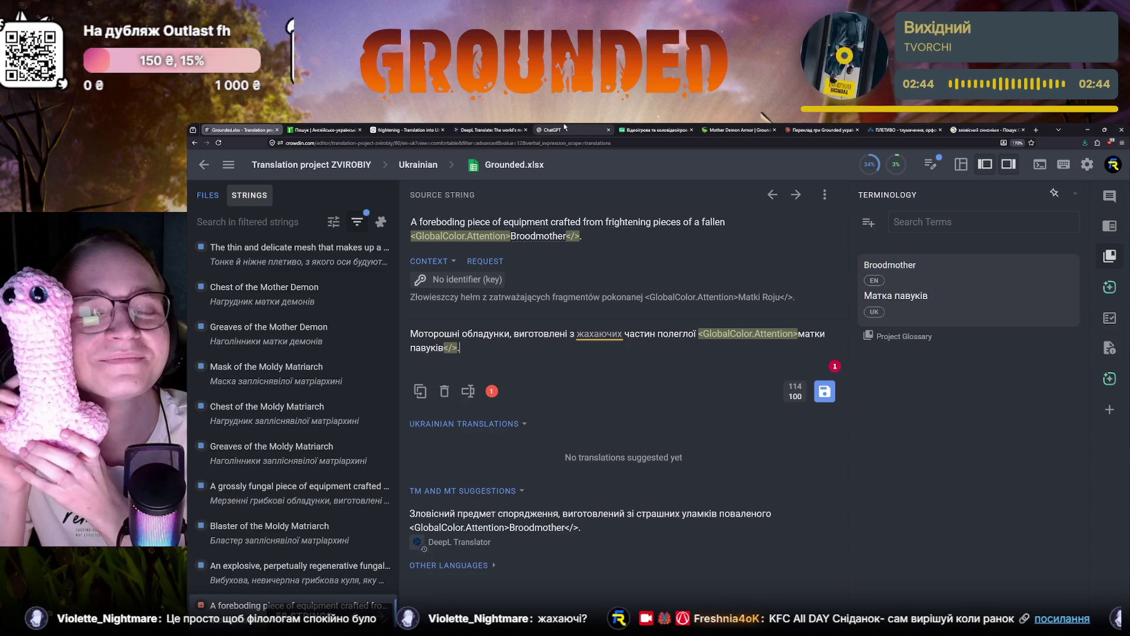
pyautogui.hotkey('ctrl', 'shift', 'Tab')
pyautogui.scroll(2, 481, 211)
# Step: Search Google for "жахаючий синоніми" and open the Горох synonym entry for жахливий
pyautogui.moveTo(312, 170); pyautogui.dragTo(213, 160)
pyautogui.write('жахаючий синоніми')
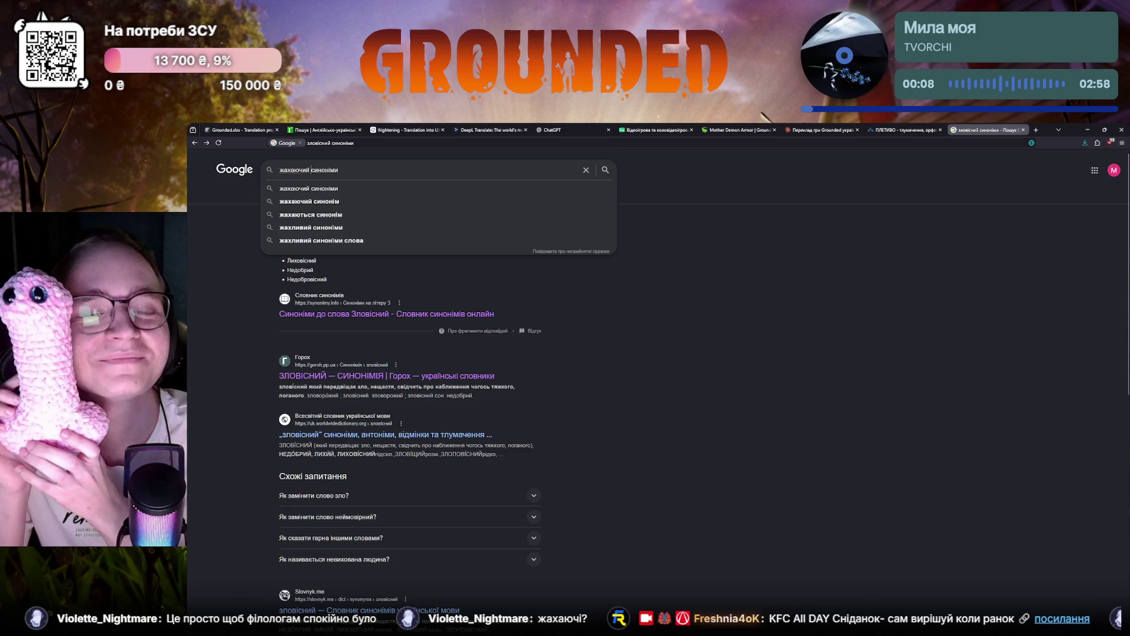
pyautogui.press('Return')
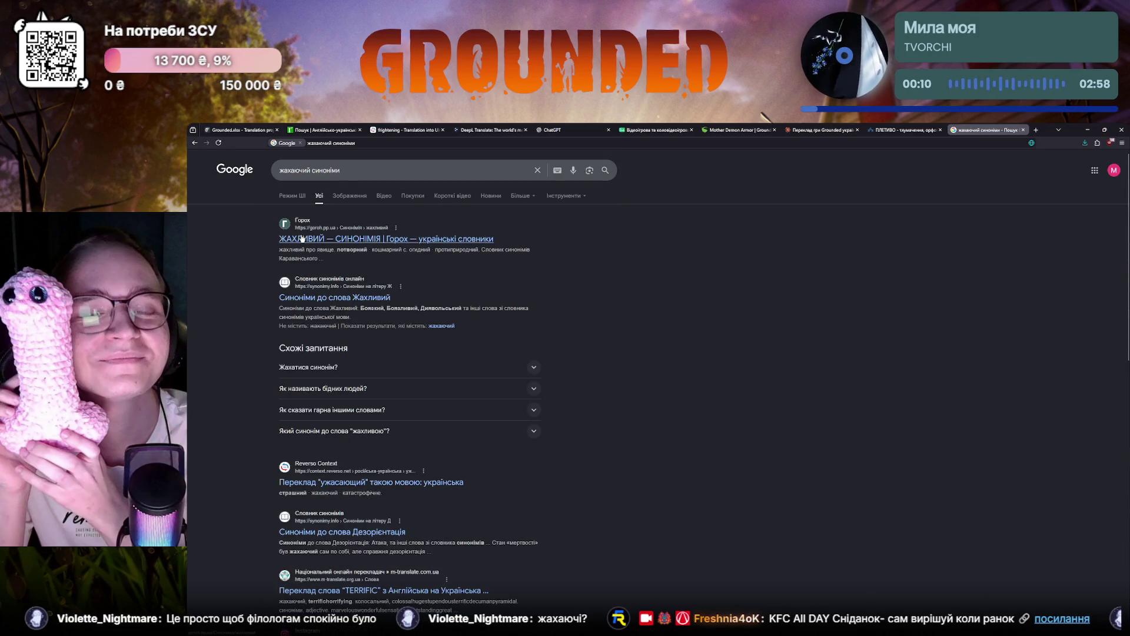
pyautogui.click(302, 239)
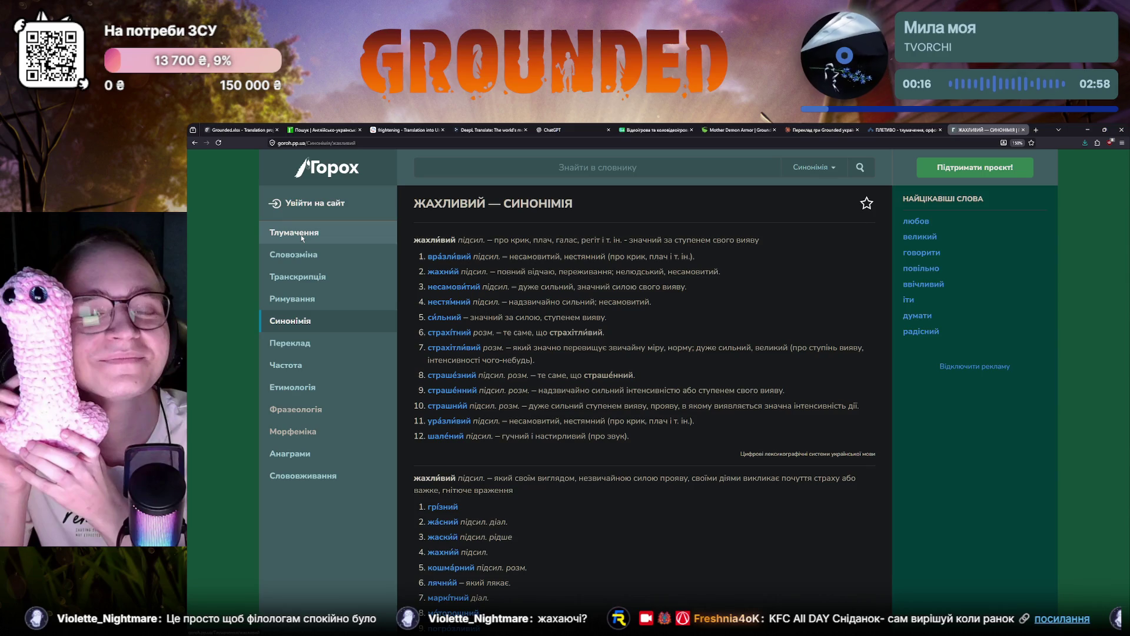
pyautogui.scroll(-3, 460, 306)
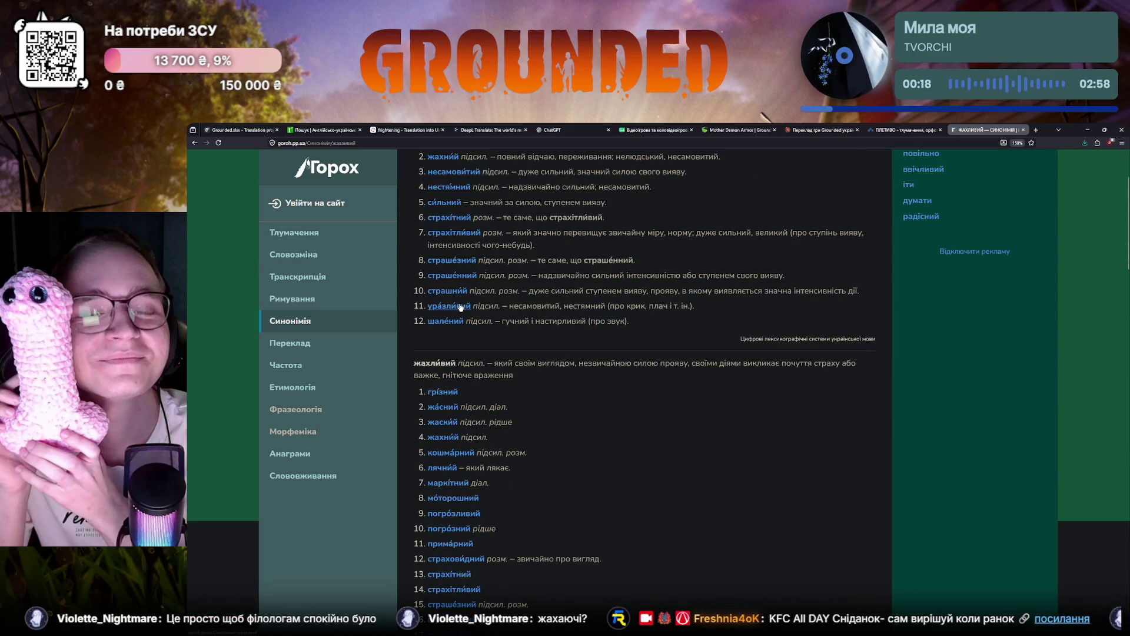
pyautogui.scroll(-2, 459, 306)
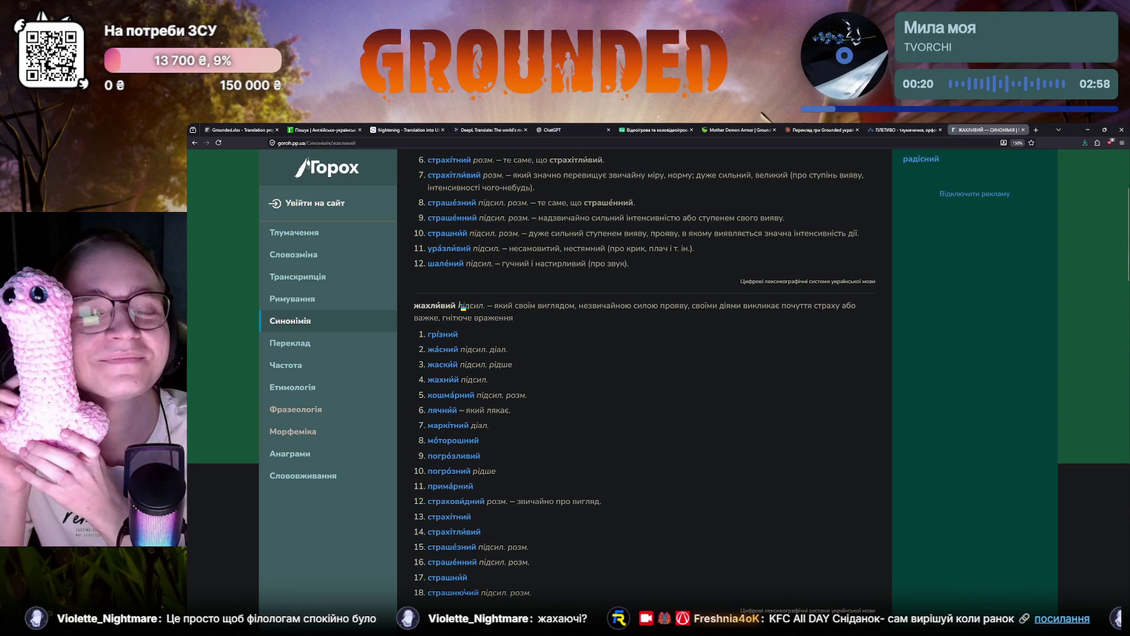
pyautogui.scroll(-2, 459, 306)
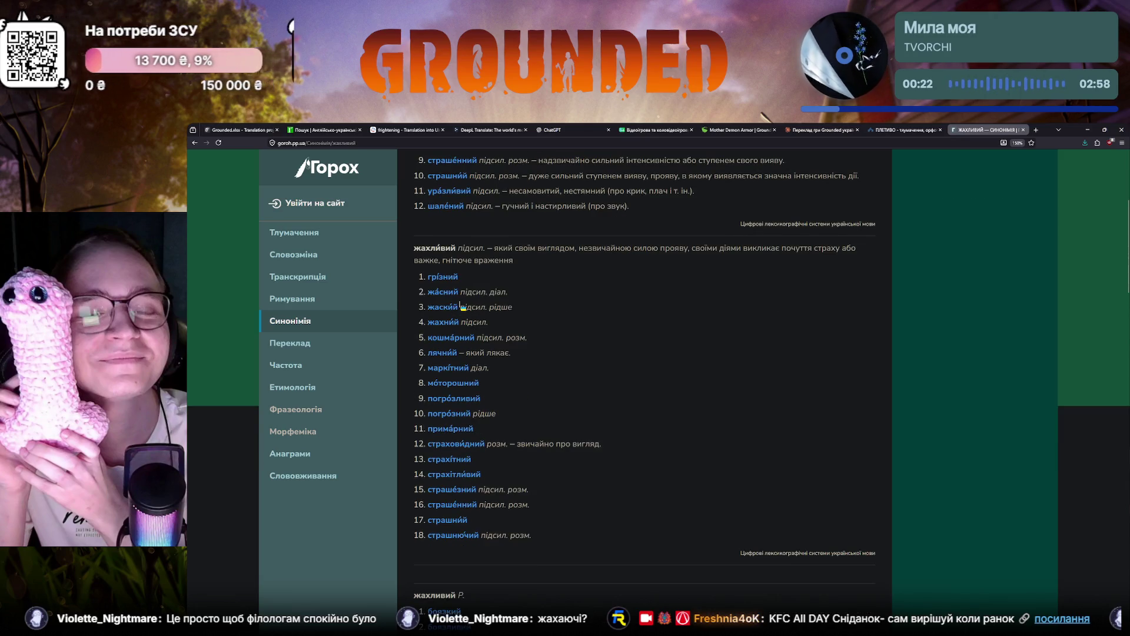
pyautogui.scroll(-2, 461, 306)
pyautogui.scroll(-2, 460, 307)
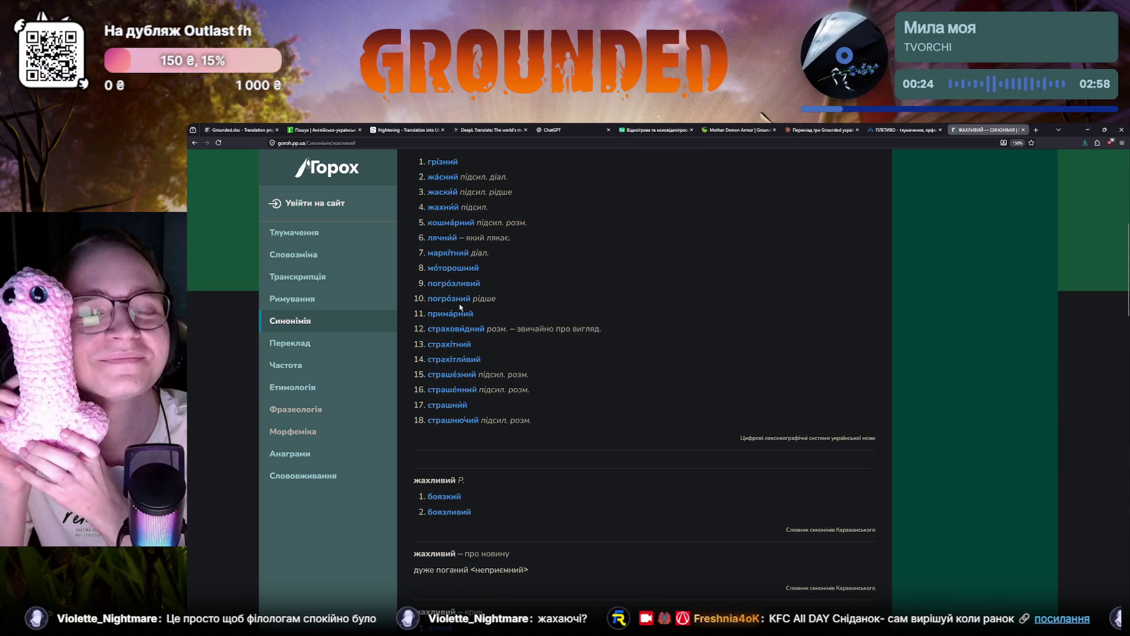
pyautogui.scroll(-1, 460, 306)
pyautogui.scroll(-2, 460, 306)
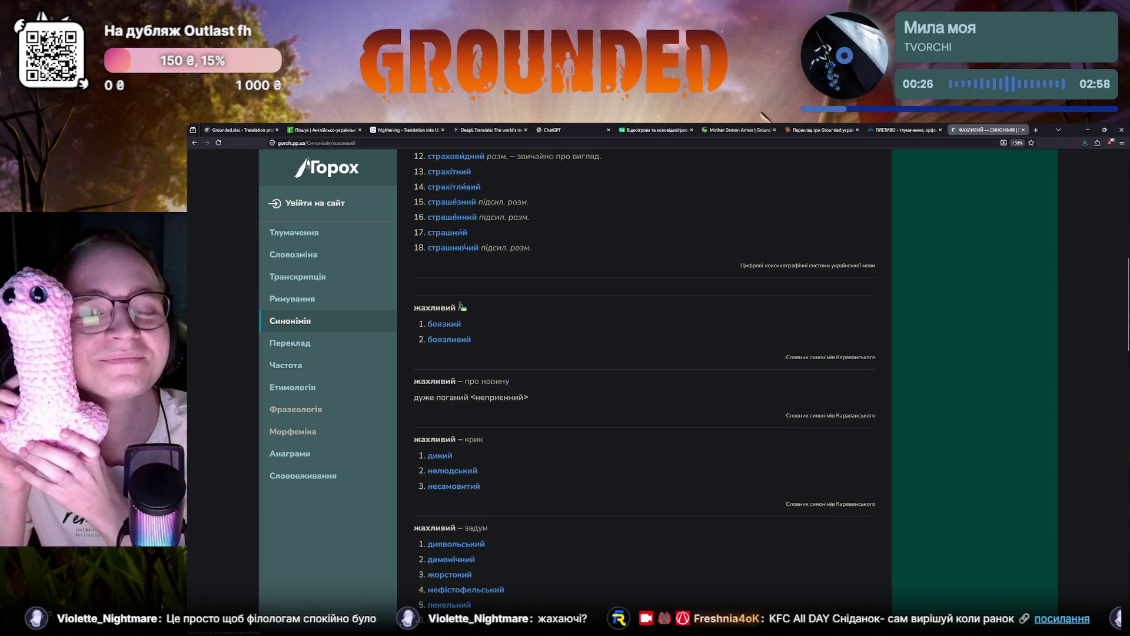
pyautogui.scroll(-1, 460, 306)
pyautogui.scroll(-1, 459, 307)
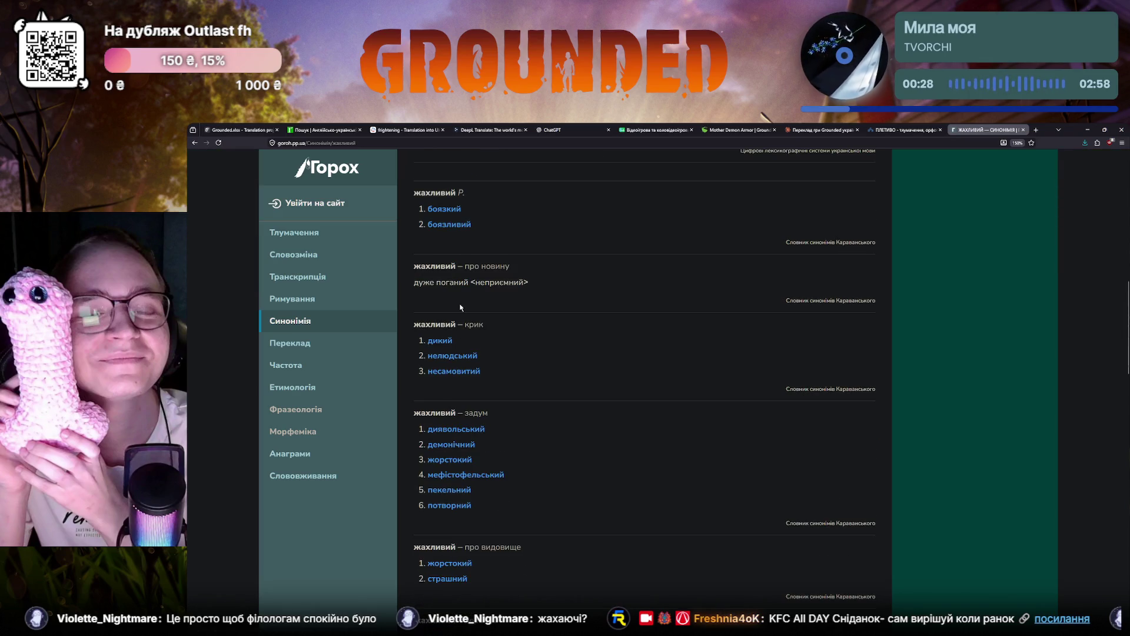
pyautogui.scroll(-1, 461, 306)
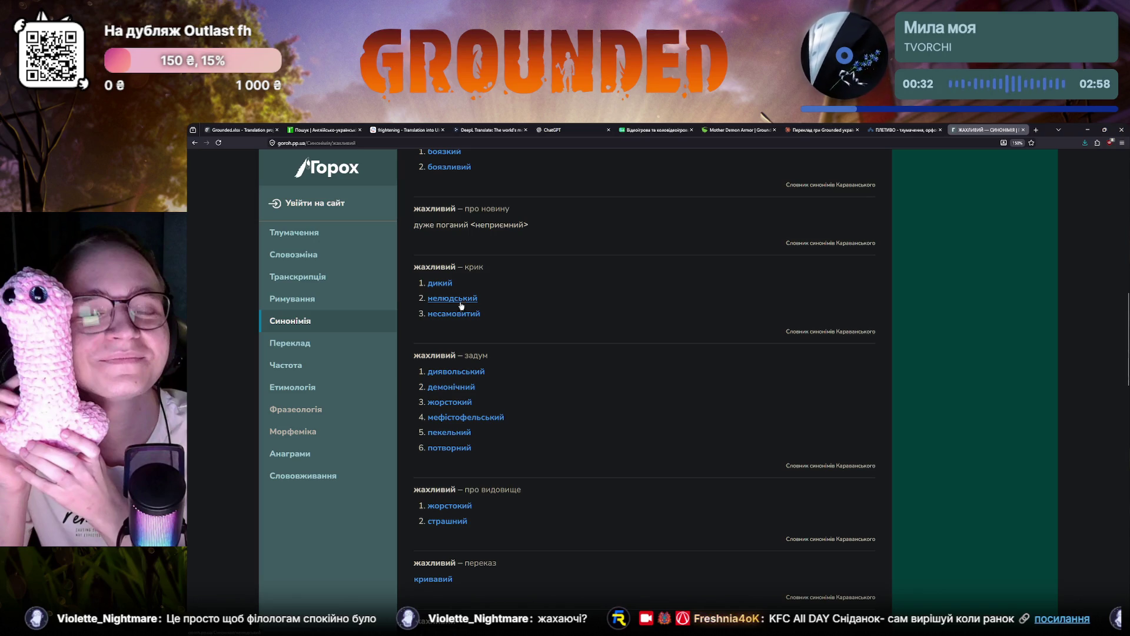
# Step: Return from the Горох synonym list for жахливий to the Crowdin translation editor
pyautogui.click(236, 129)
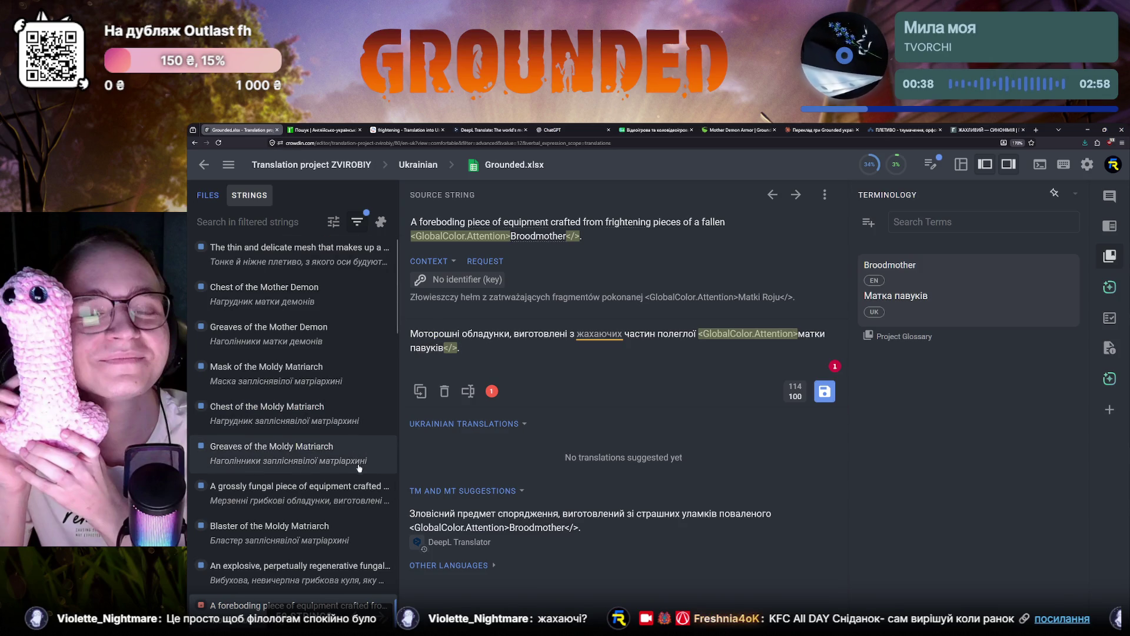
pyautogui.click(589, 334)
pyautogui.click(477, 353)
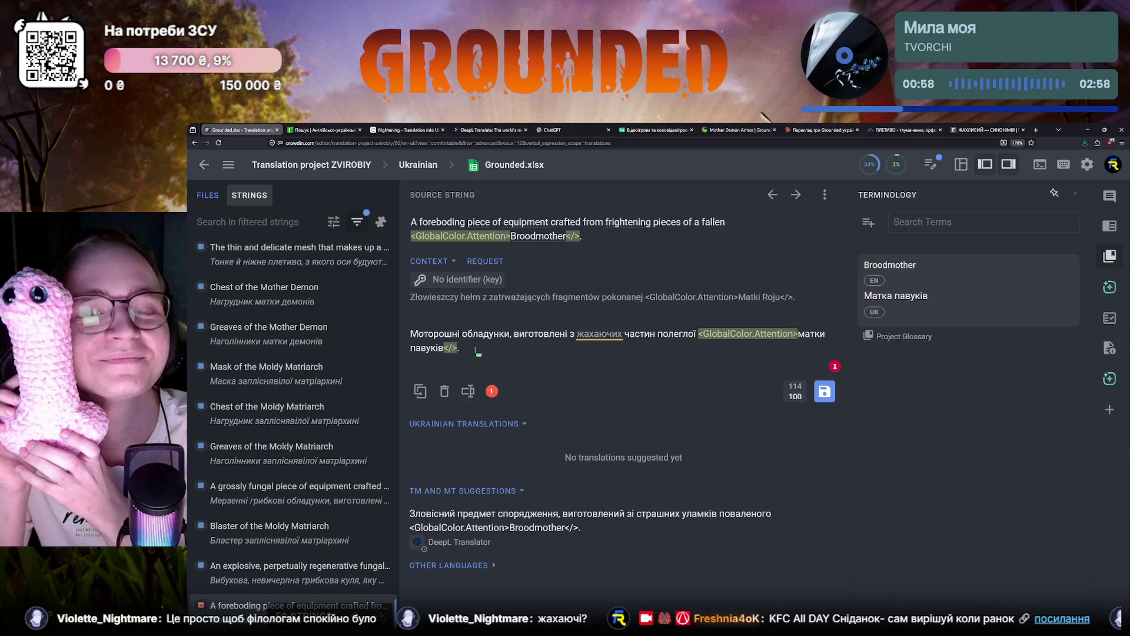
pyautogui.scroll(-3, 258, 519)
pyautogui.scroll(-2, 258, 519)
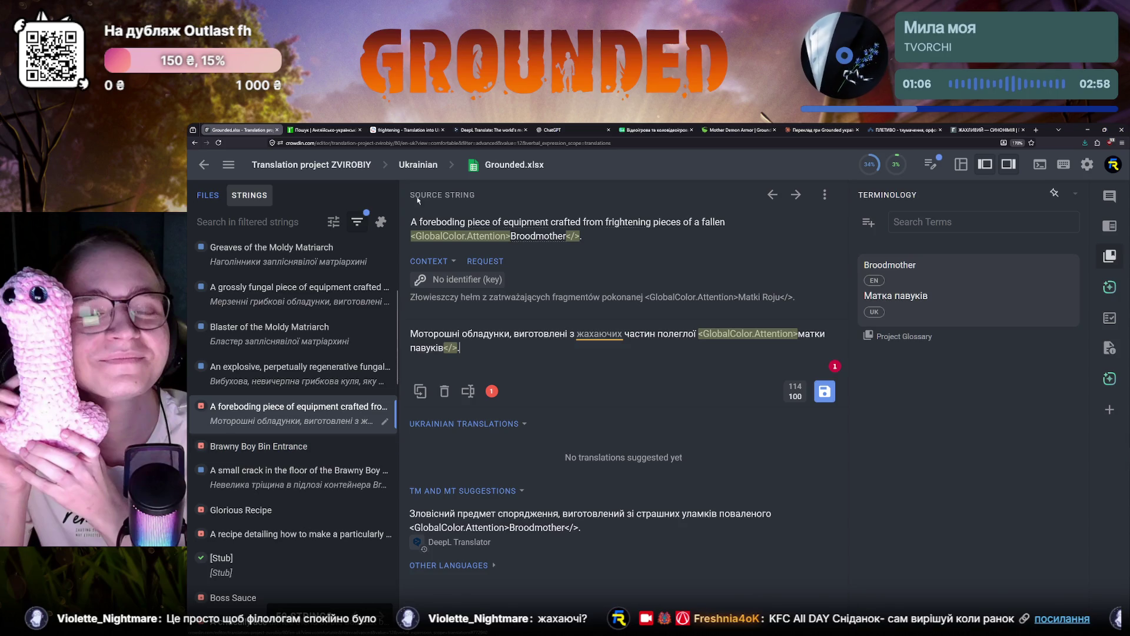
pyautogui.click(324, 129)
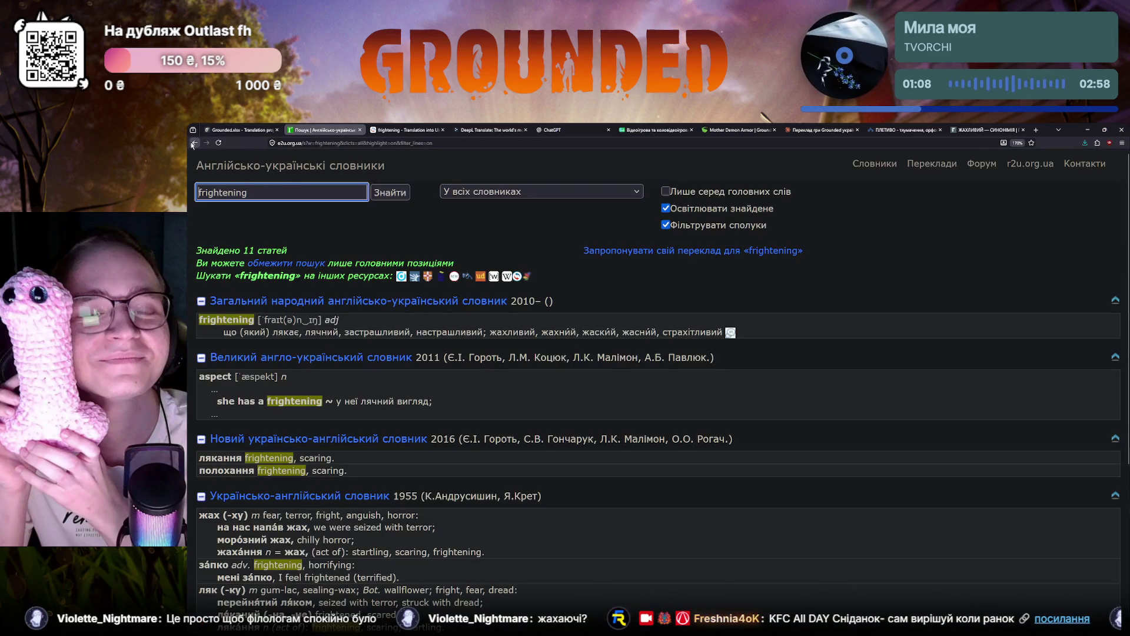
# Step: Review Reverso Context's foreboding examples again, then return to the Crowdin editor
pyautogui.hotkey('ctrl', 'Tab')
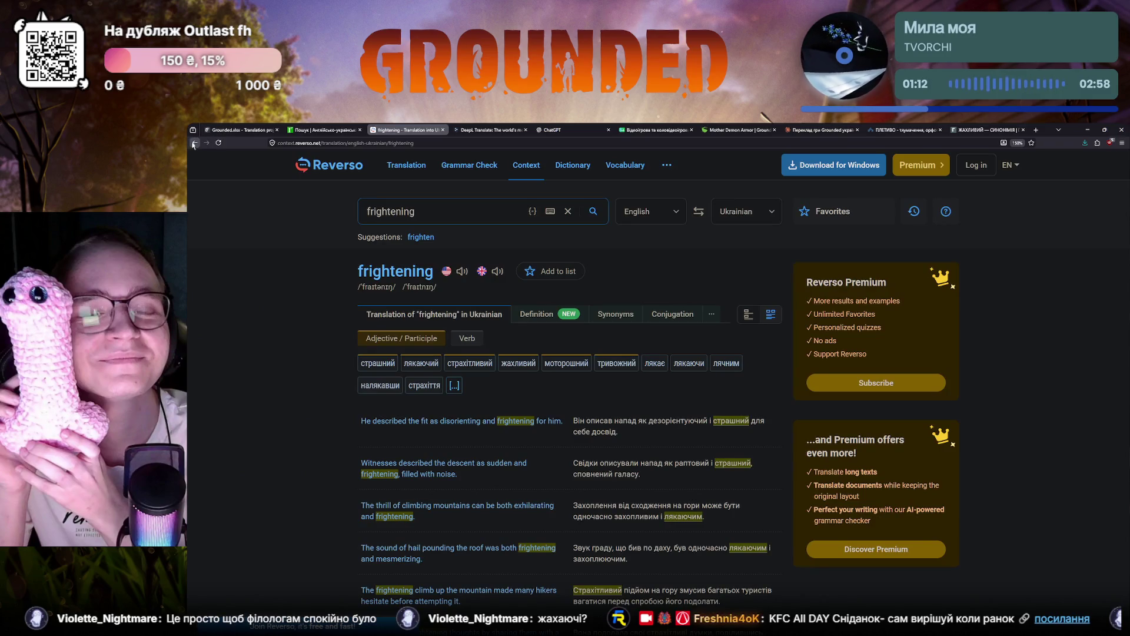
pyautogui.click(194, 144)
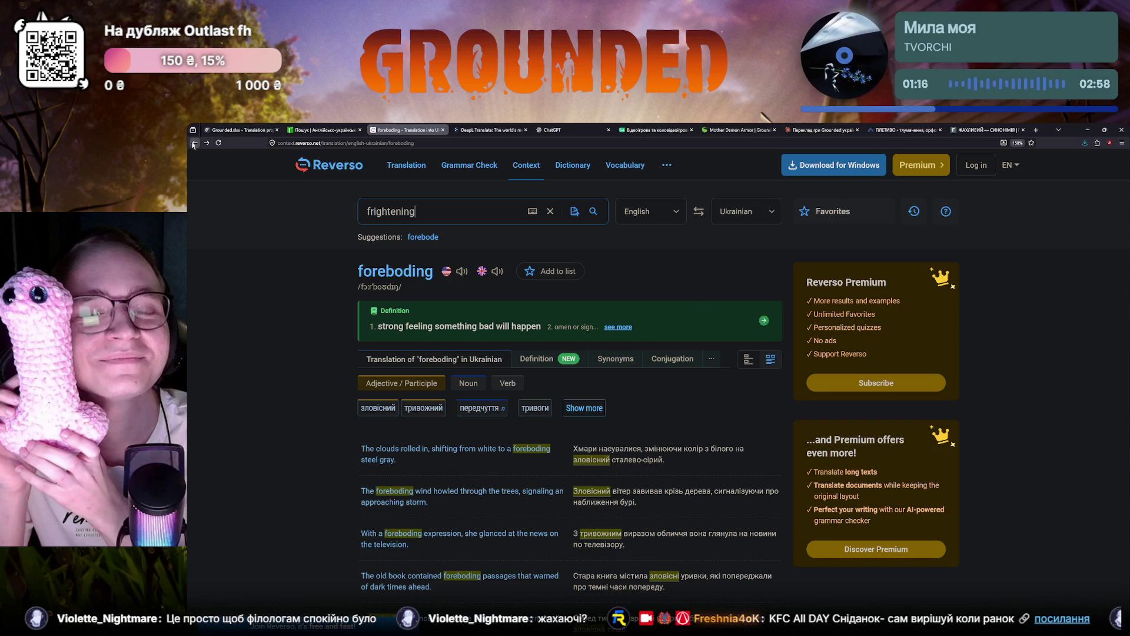
pyautogui.moveTo(508, 455)
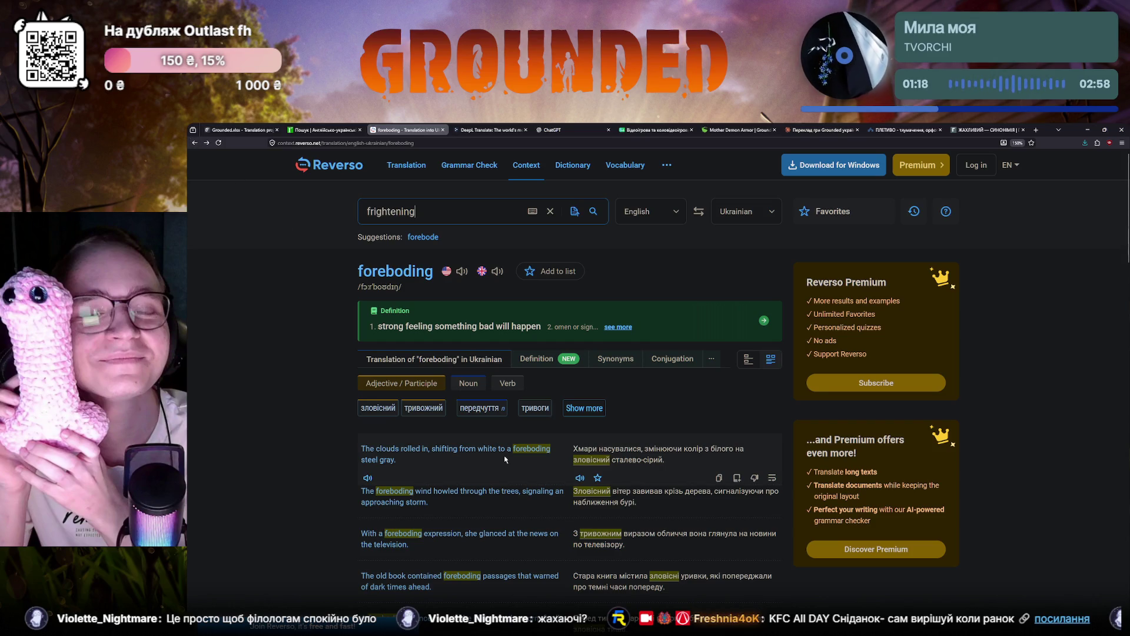
pyautogui.scroll(-2, 508, 452)
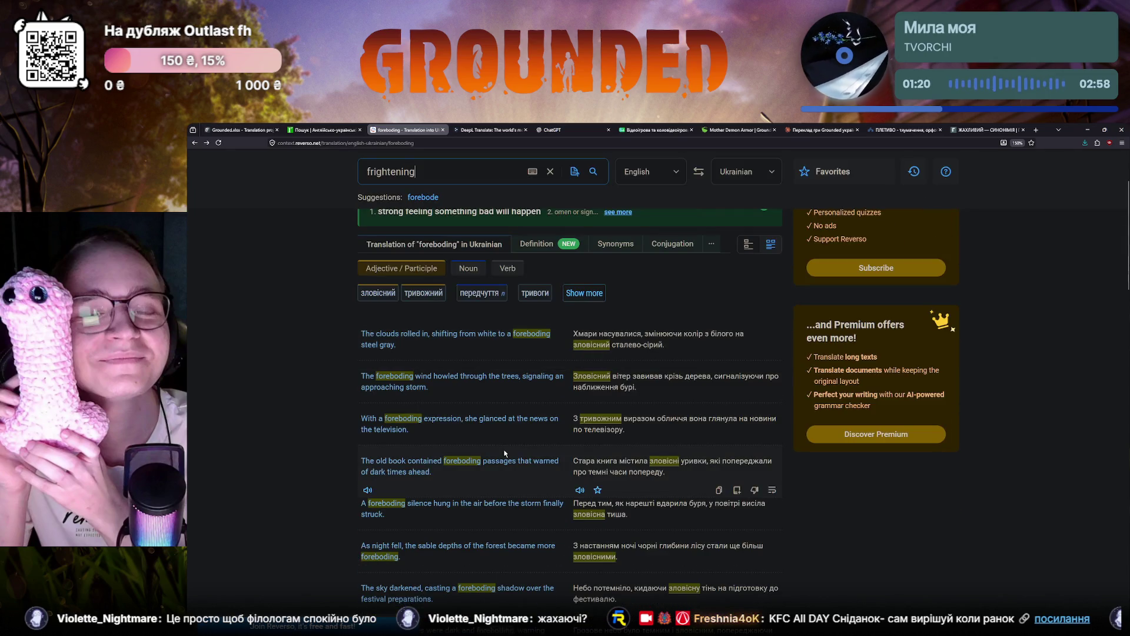
pyautogui.scroll(-3, 504, 453)
pyautogui.scroll(-3, 506, 447)
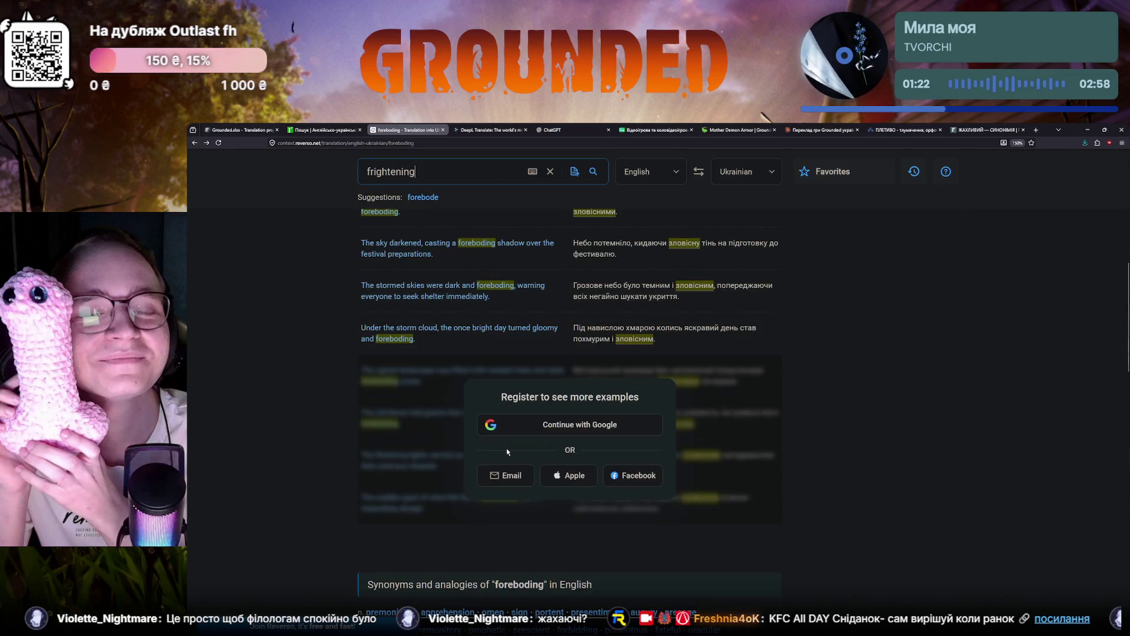
pyautogui.click(245, 130)
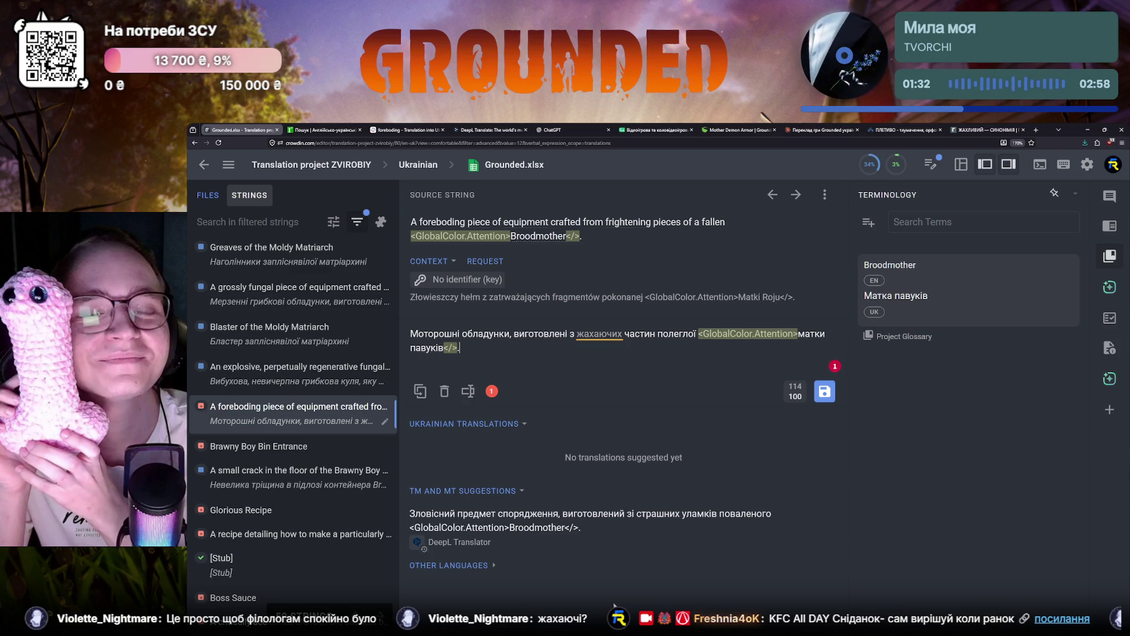
pyautogui.moveTo(590, 527)
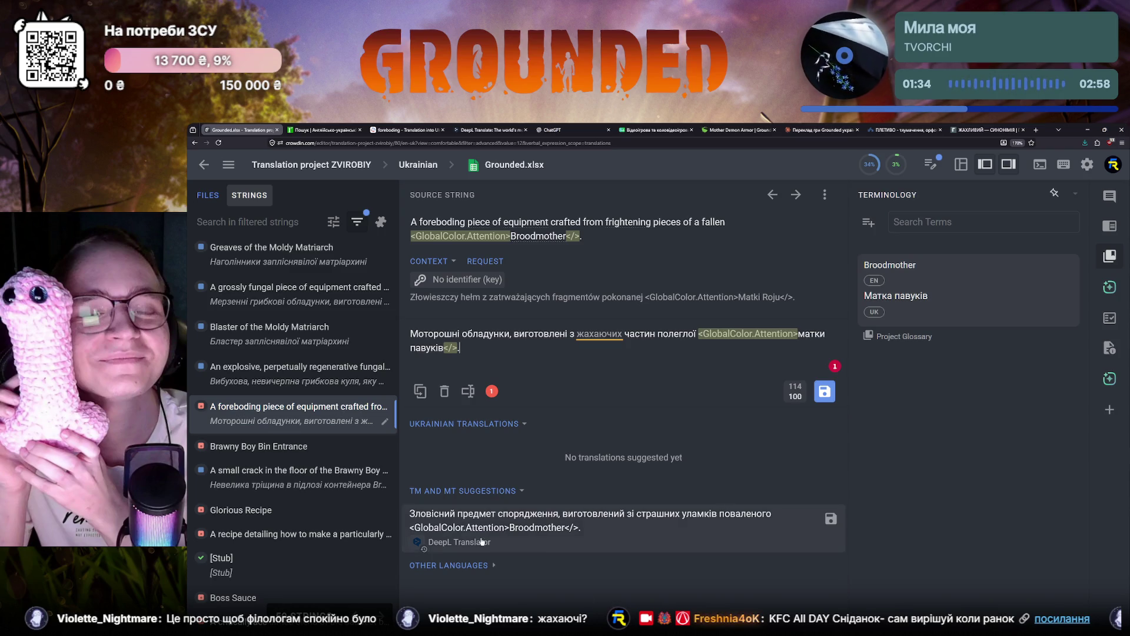
# Step: Filter the strings list by "Brawny Boy Bin" copied from the Entrance string, then switch to the Grounded Wiki
pyautogui.click(278, 441)
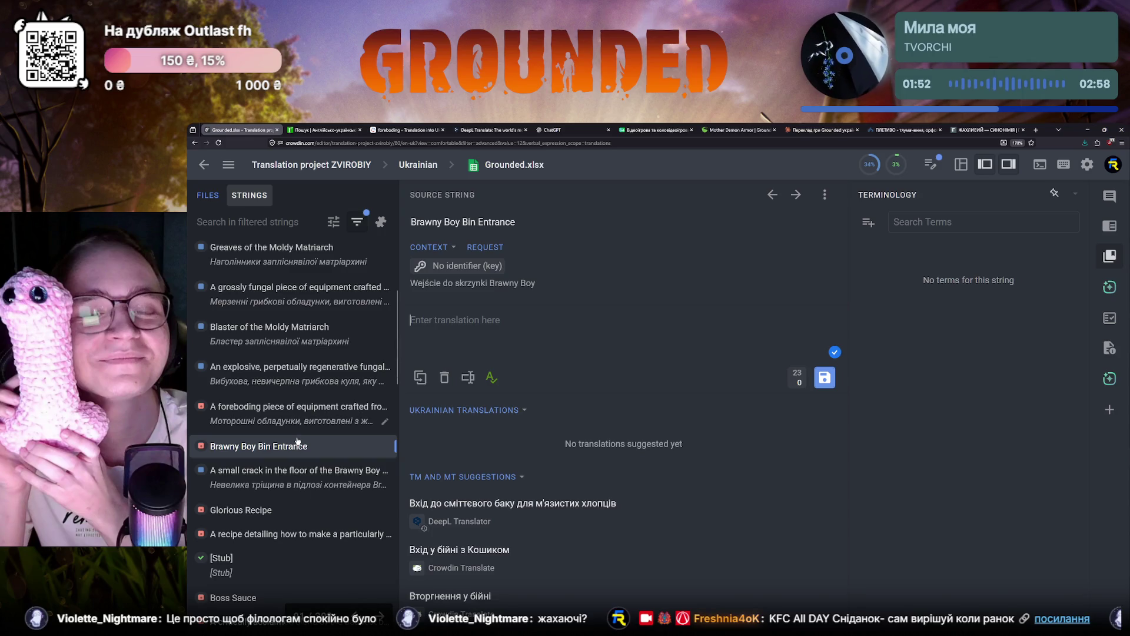
pyautogui.moveTo(478, 224); pyautogui.dragTo(385, 221)
pyautogui.hotkey('ctrl', 'c')
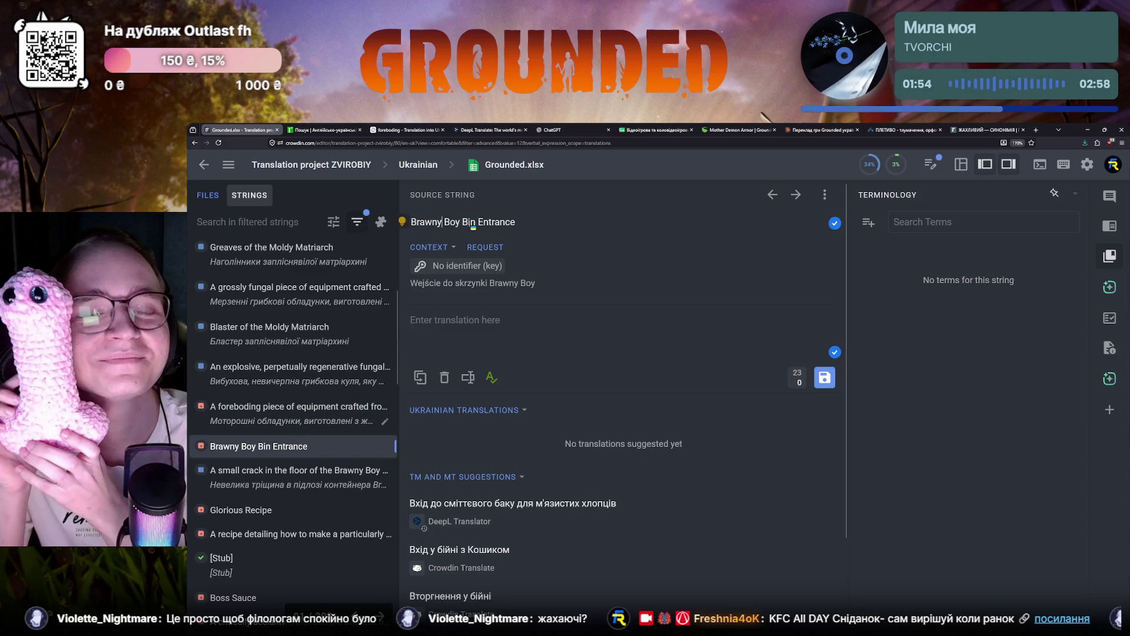
pyautogui.click(193, 214)
pyautogui.hotkey('ctrl', 'v')
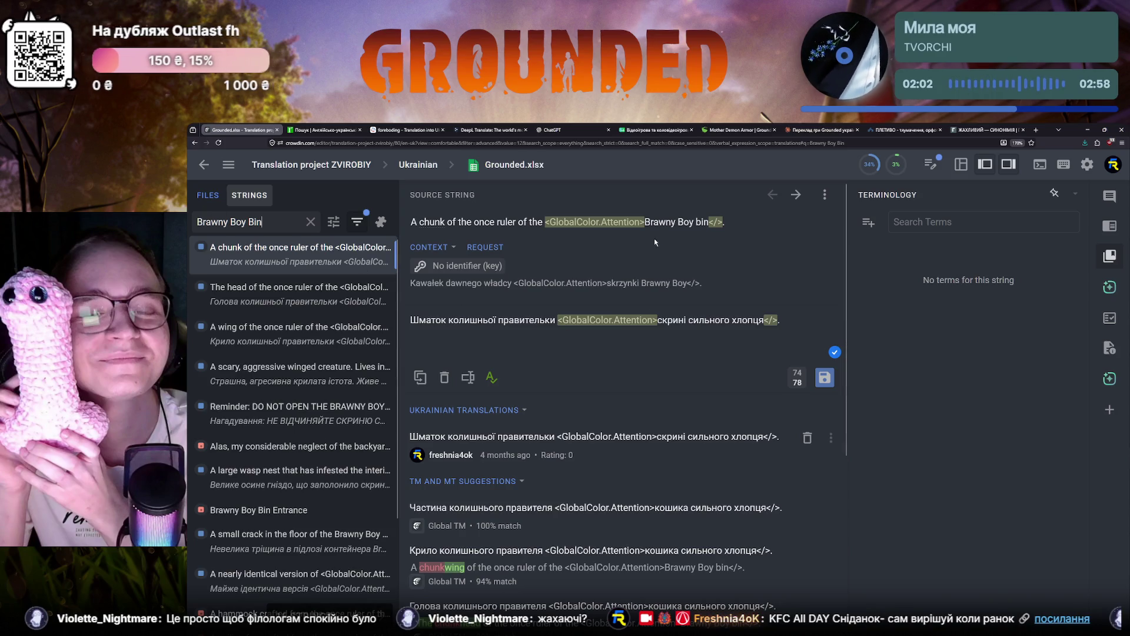
pyautogui.moveTo(645, 221); pyautogui.dragTo(710, 223)
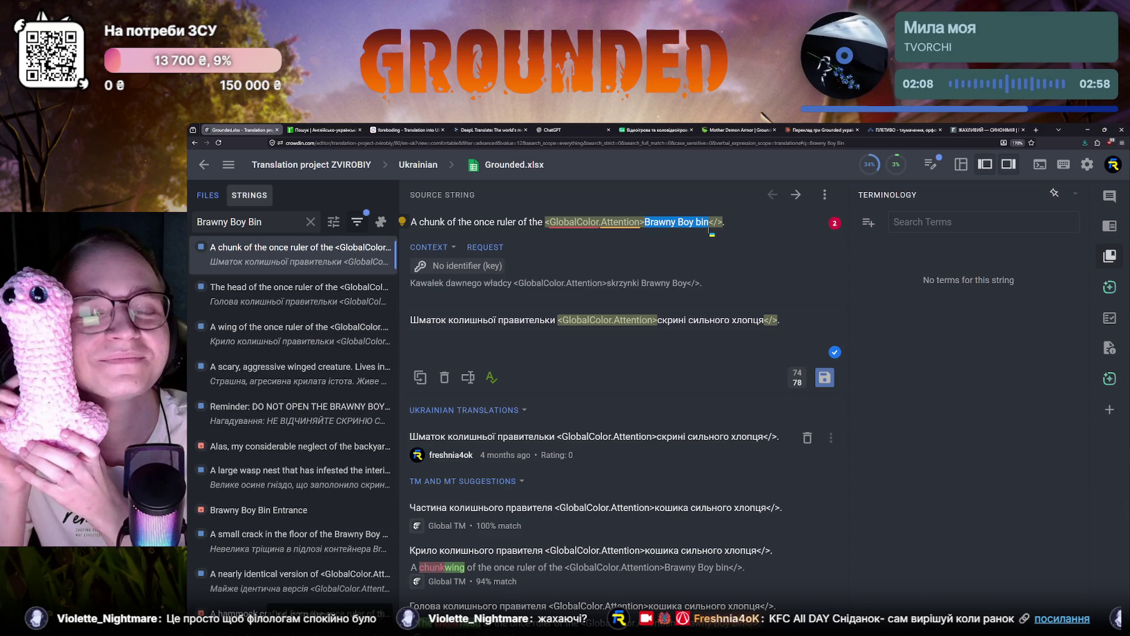
pyautogui.click(737, 130)
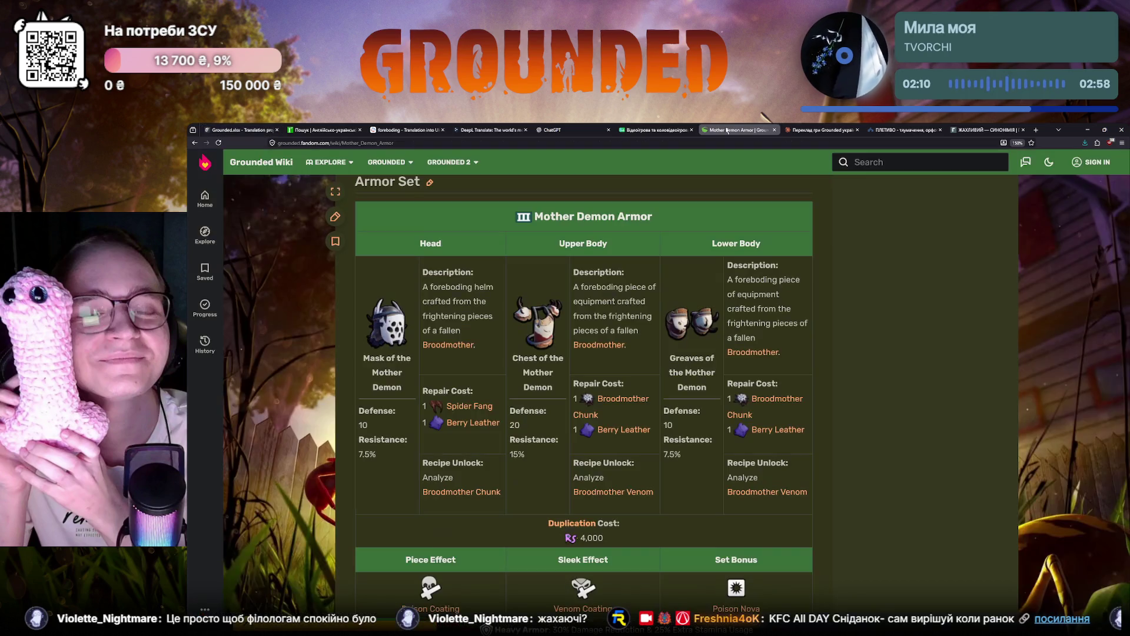
# Step: Search the wiki for Brawny Boy Bin, going through the Entrance article to the main Brawny Boy Bin page
pyautogui.click(888, 163)
pyautogui.write('Brawny Boy bin')
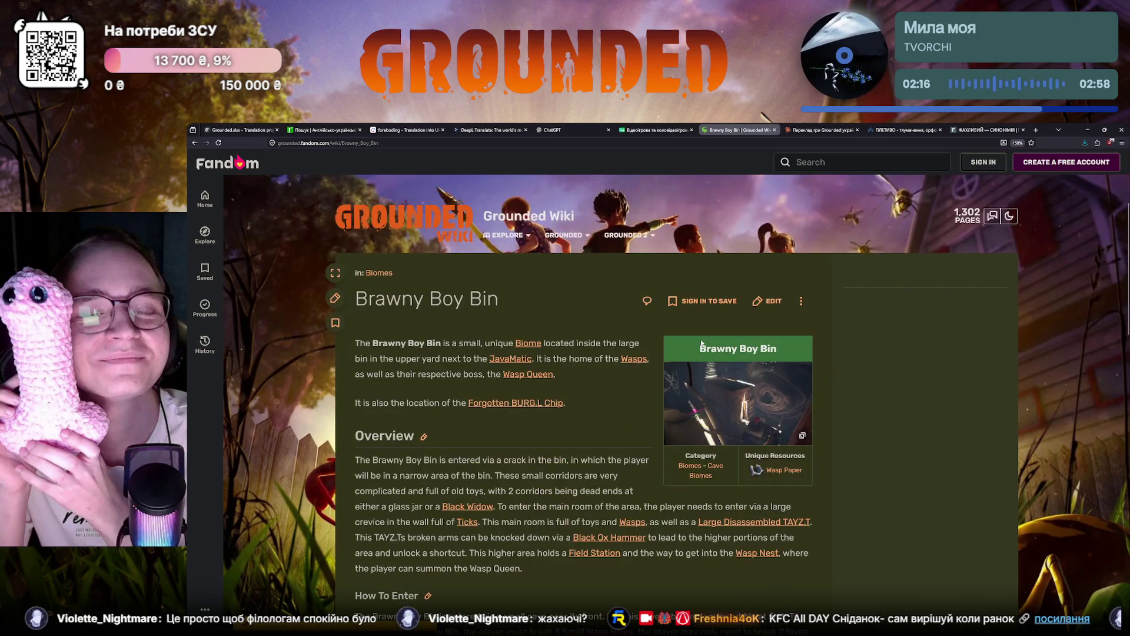
pyautogui.click(835, 163)
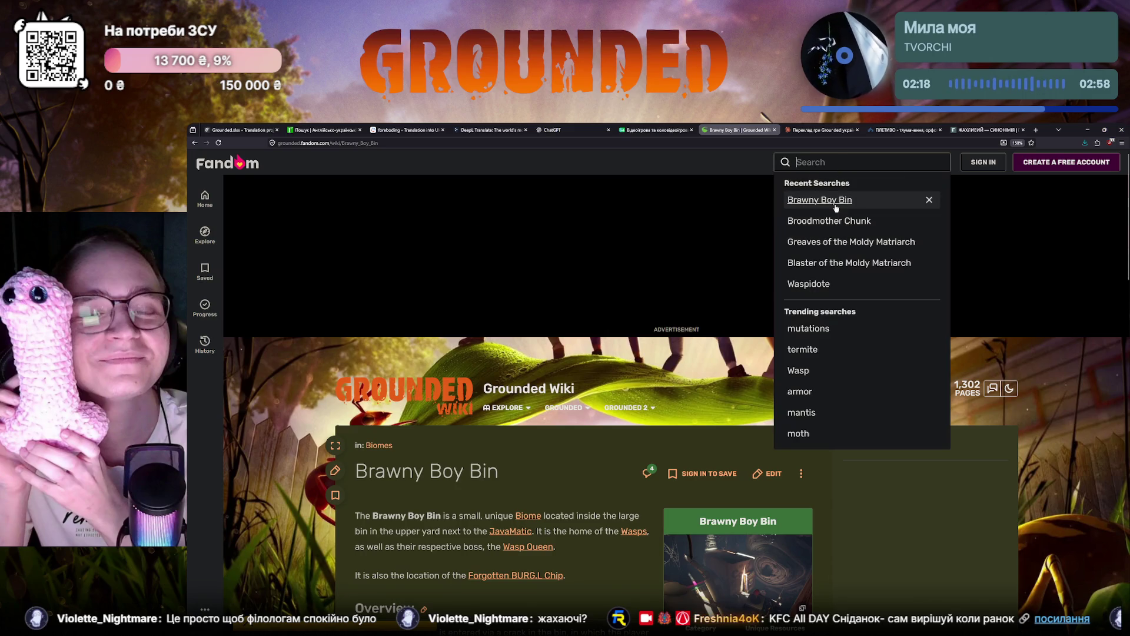
pyautogui.write('Brawny Boy bin')
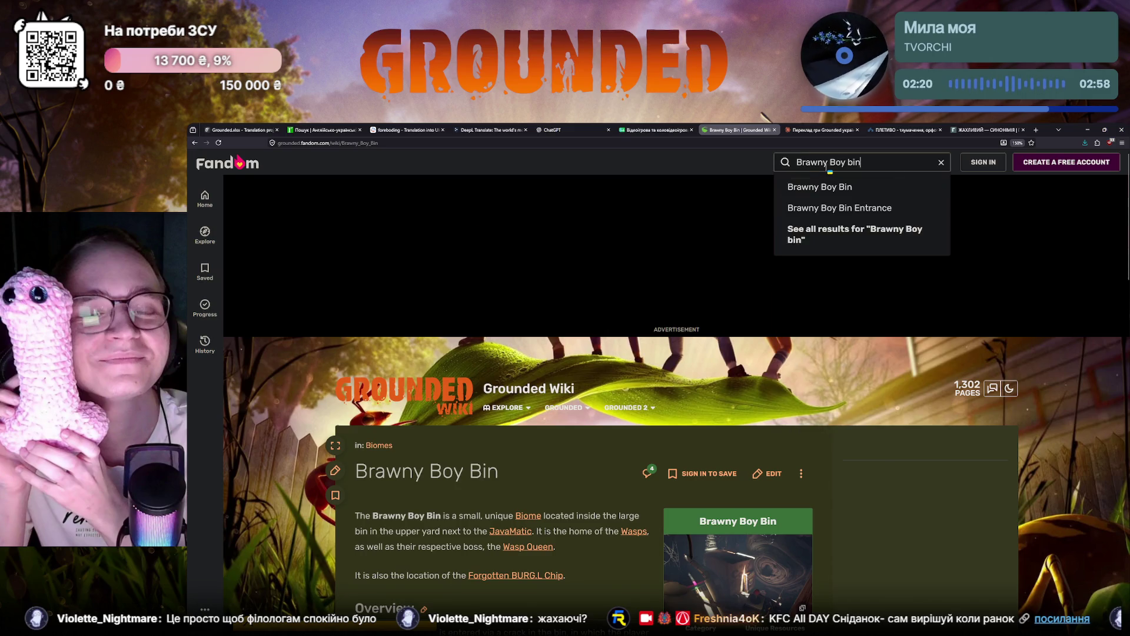
pyautogui.click(841, 207)
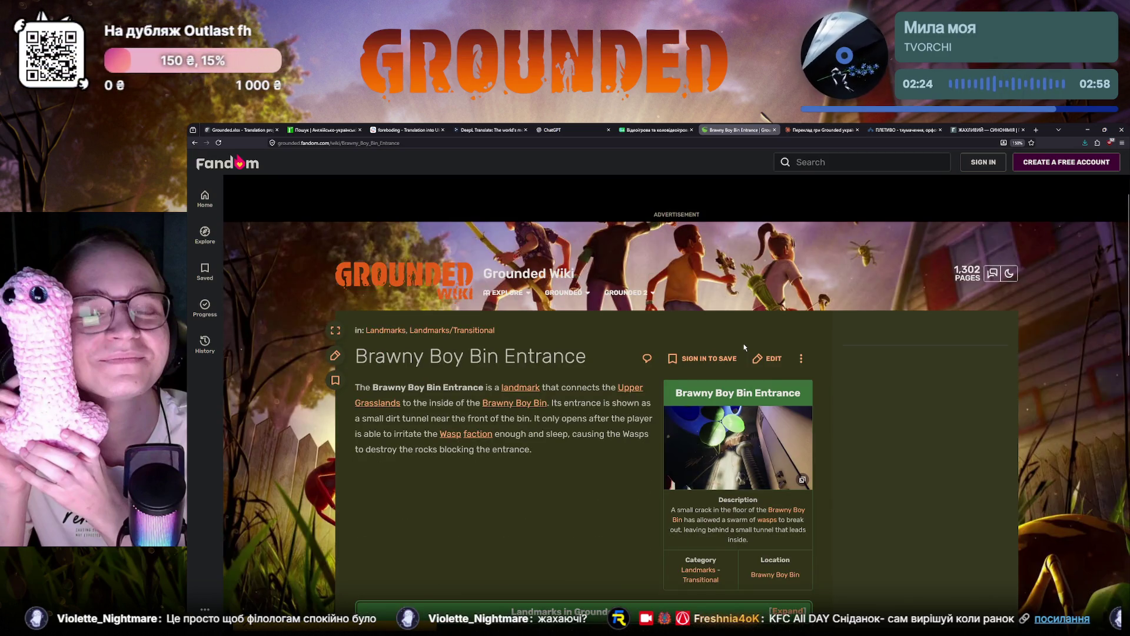
pyautogui.click(499, 346)
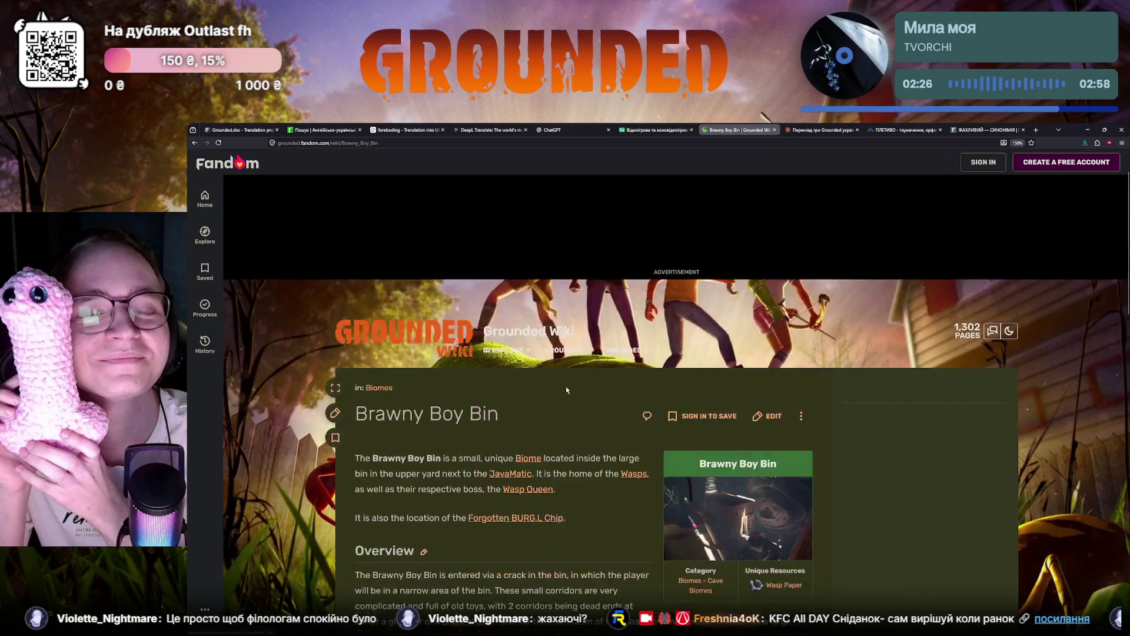
pyautogui.scroll(-3, 557, 382)
pyautogui.scroll(-4, 561, 386)
pyautogui.scroll(5, 565, 380)
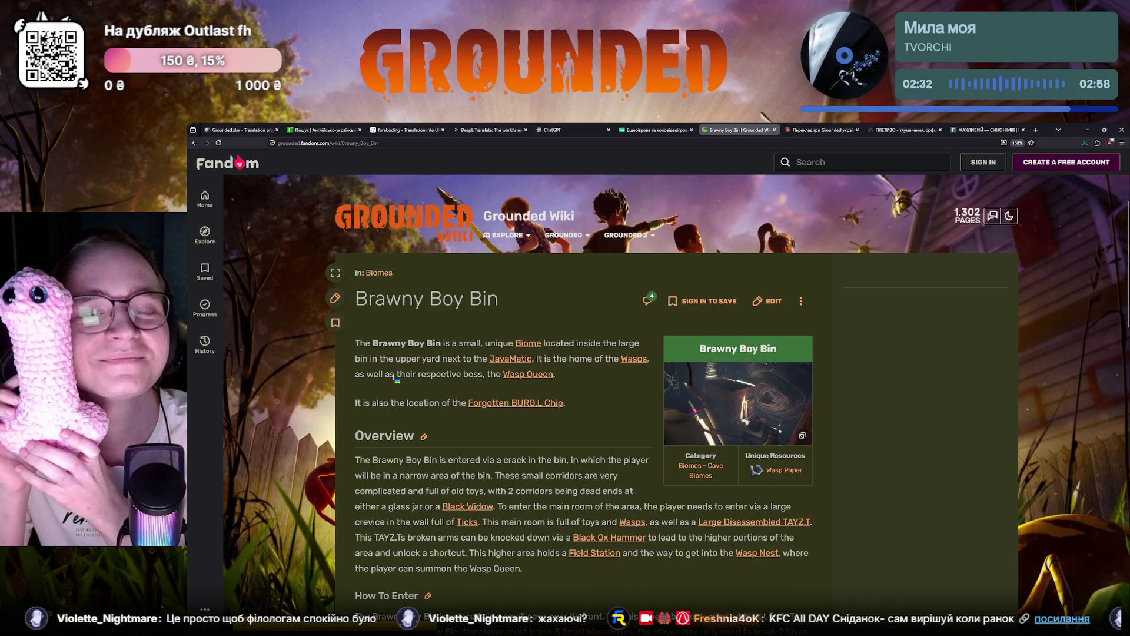
pyautogui.scroll(-1, 371, 405)
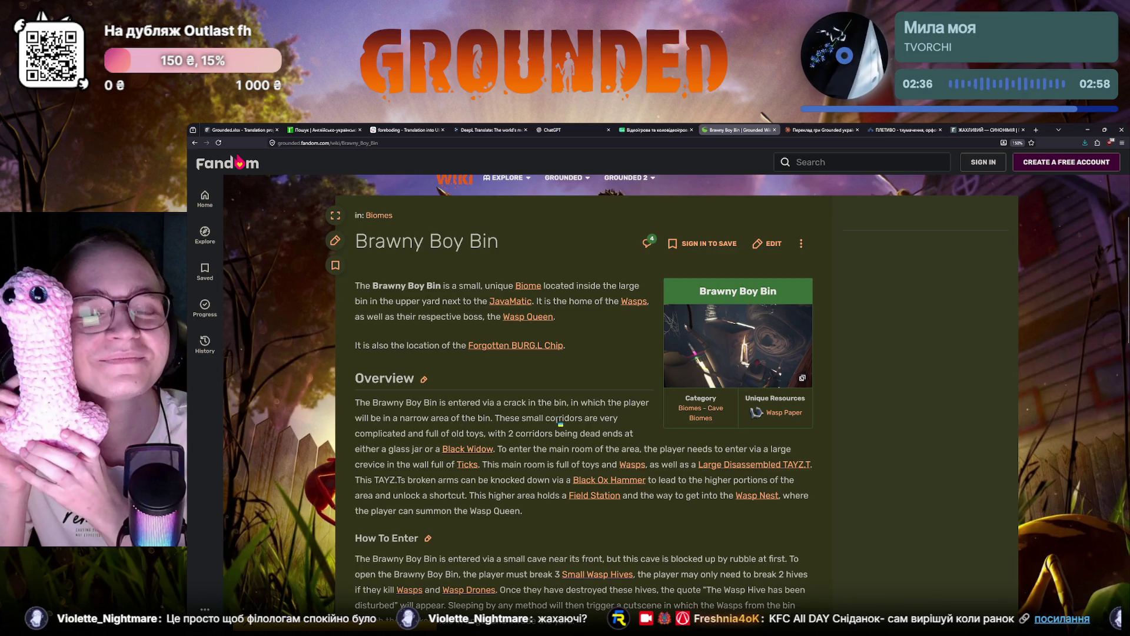
pyautogui.scroll(-1, 398, 457)
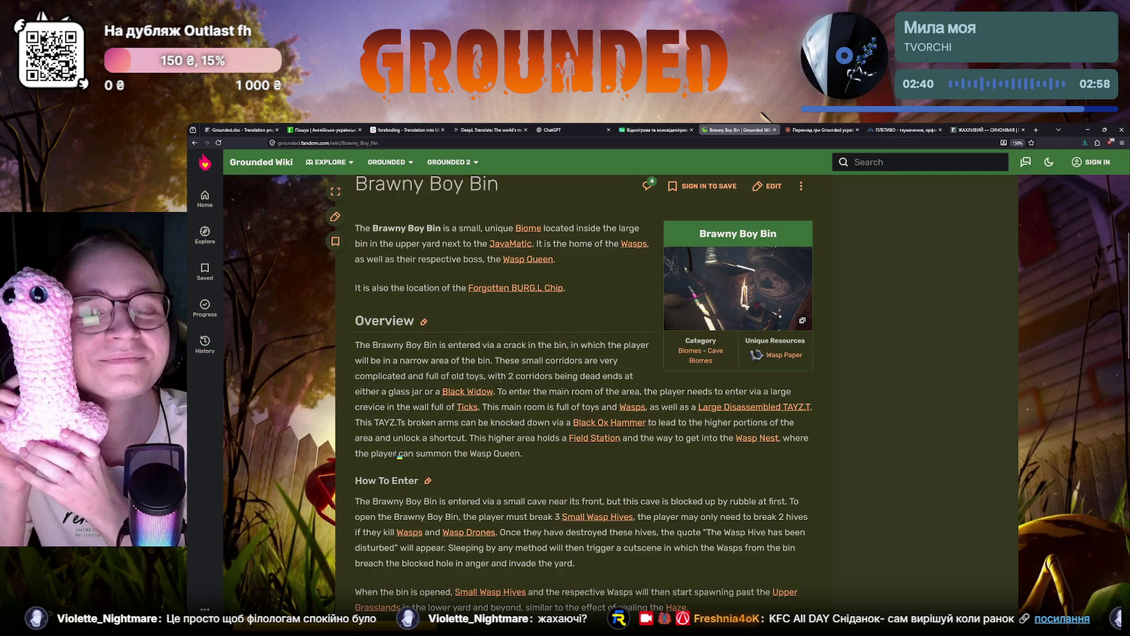
pyautogui.scroll(-2, 398, 456)
pyautogui.scroll(-5, 398, 456)
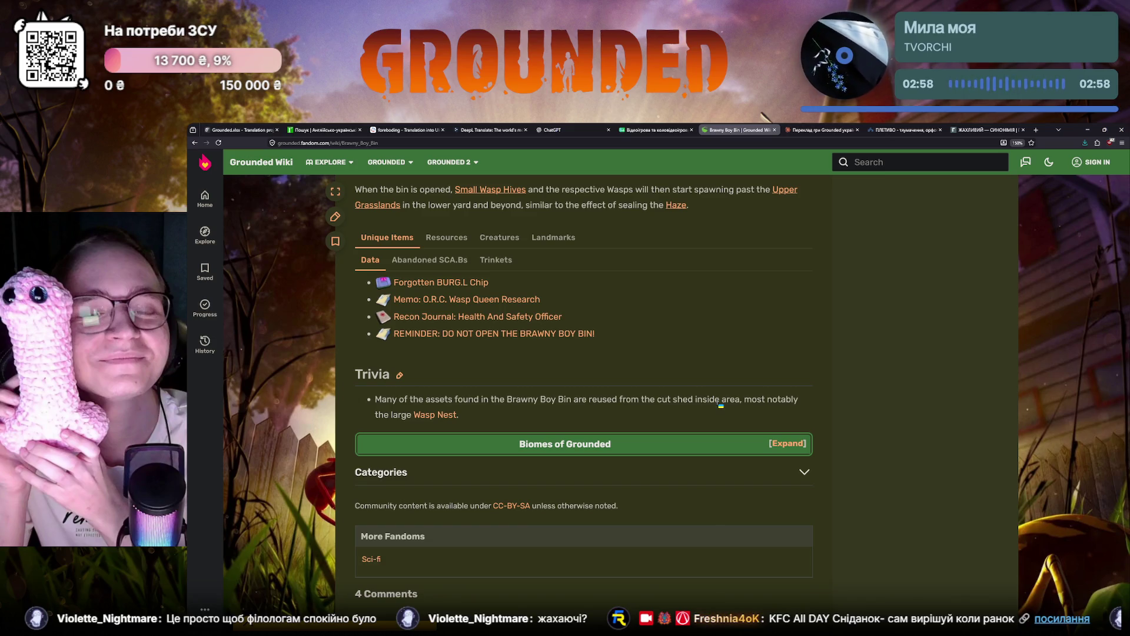
pyautogui.scroll(-1, 432, 423)
pyautogui.scroll(10, 432, 422)
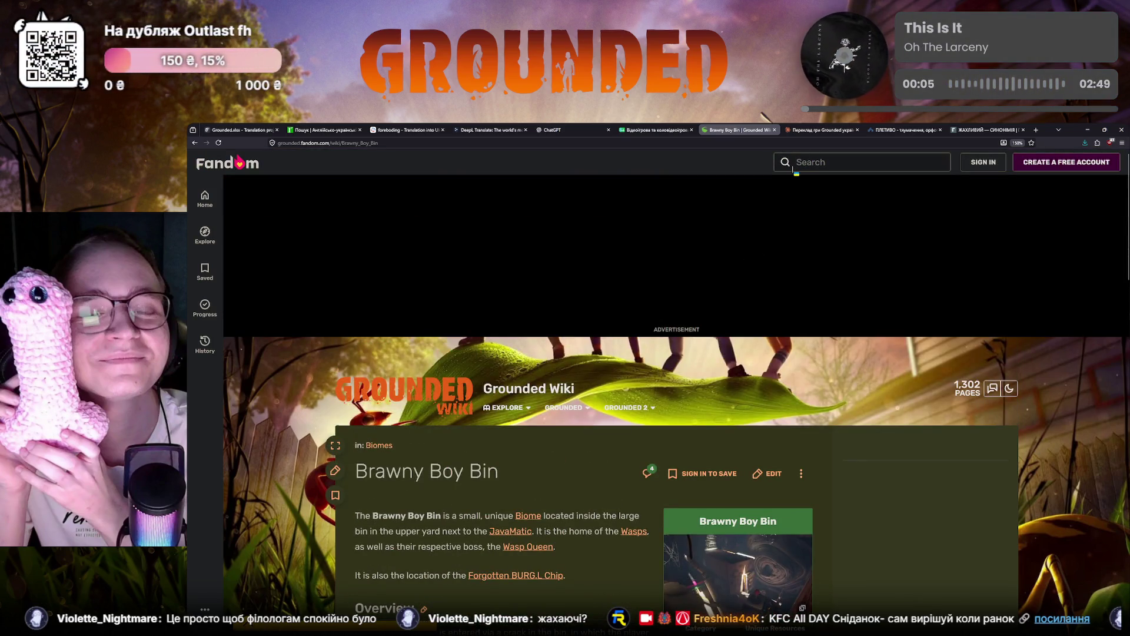
# Step: Google 'Brawny Boy bin' in a new tab and preview an image result
pyautogui.click(1034, 131)
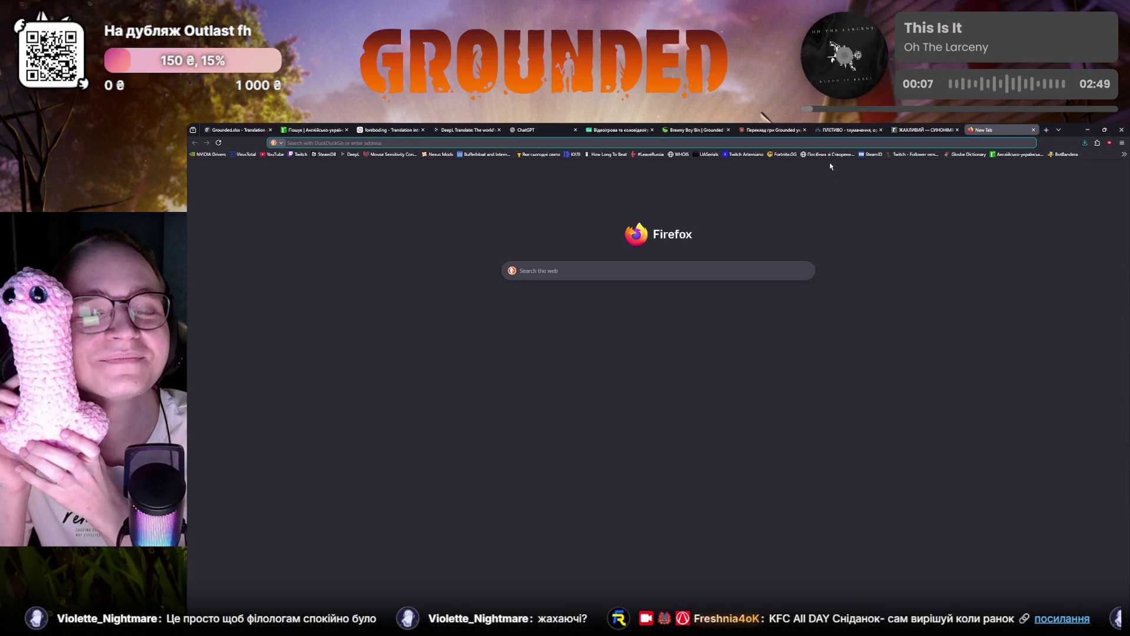
pyautogui.click(276, 143)
pyautogui.click(284, 169)
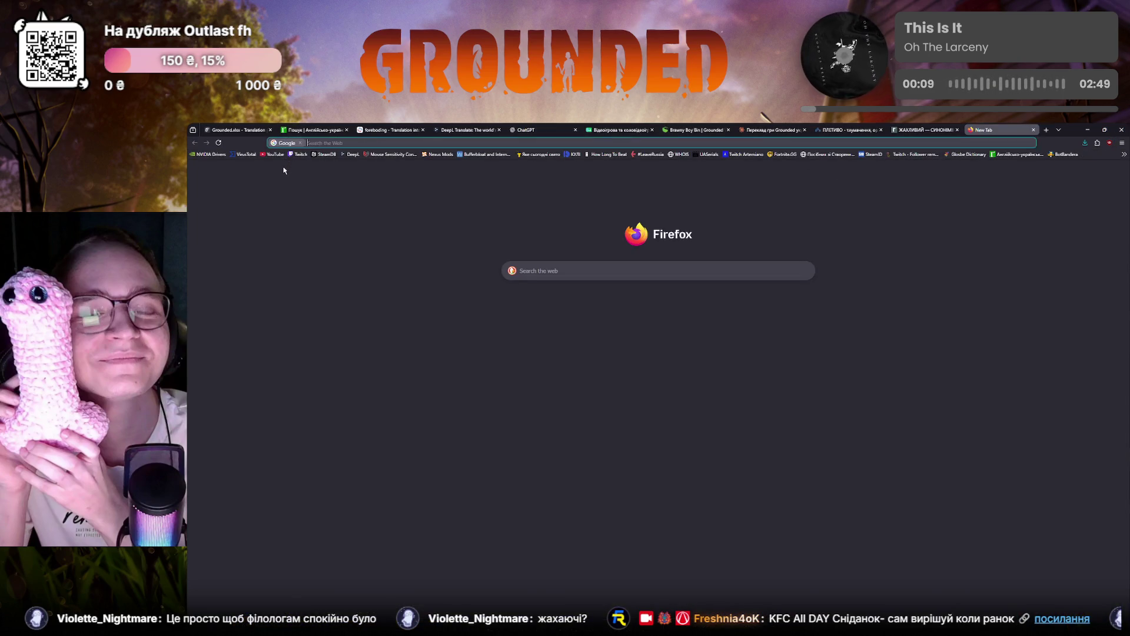
pyautogui.write('Brawny Boy bin')
pyautogui.press('Return')
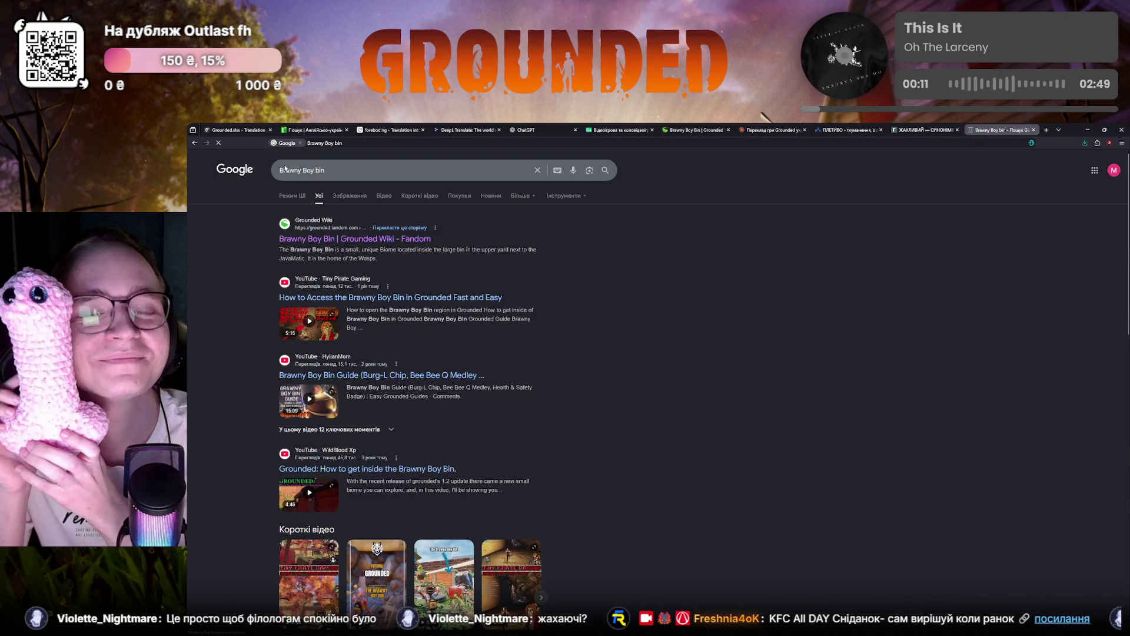
pyautogui.click(346, 196)
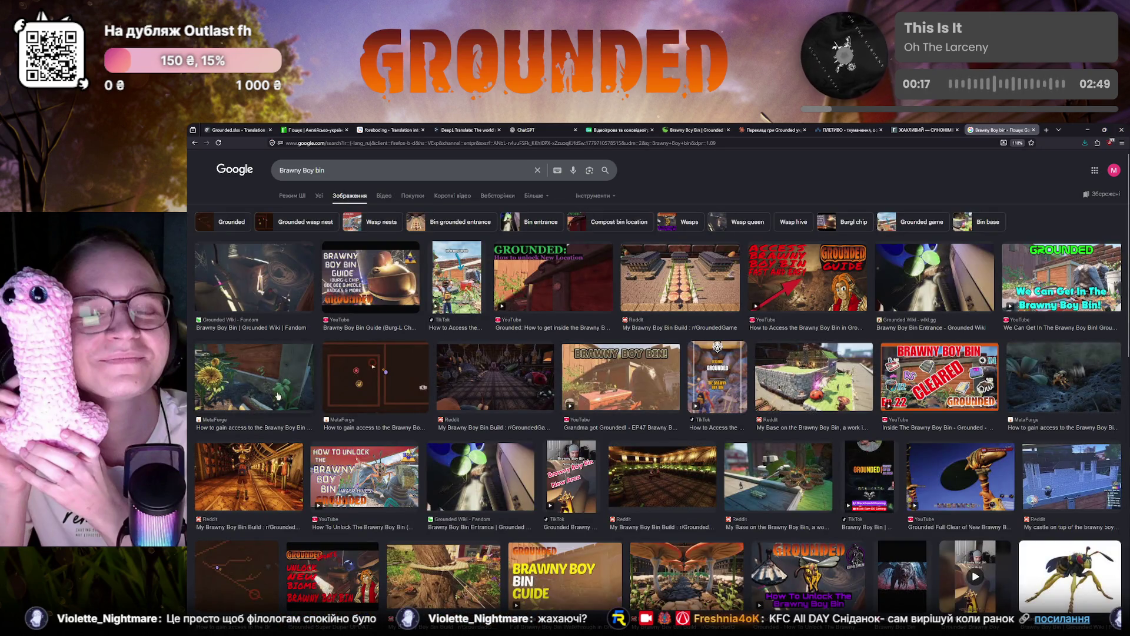
pyautogui.click(616, 385)
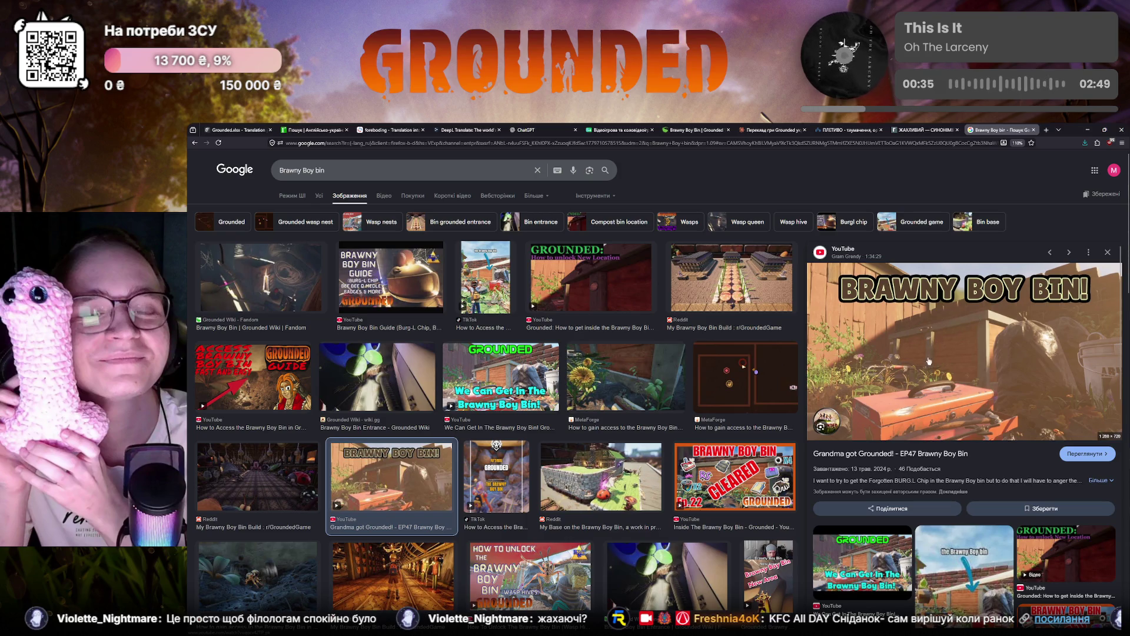
pyautogui.scroll(-3, 329, 561)
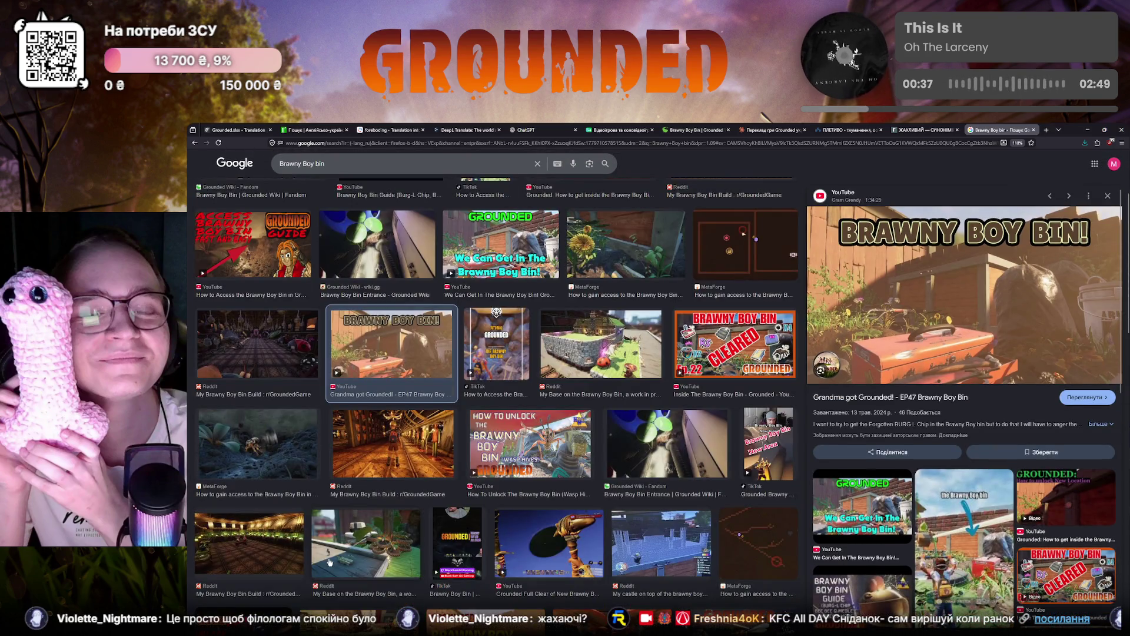
pyautogui.scroll(3, 329, 562)
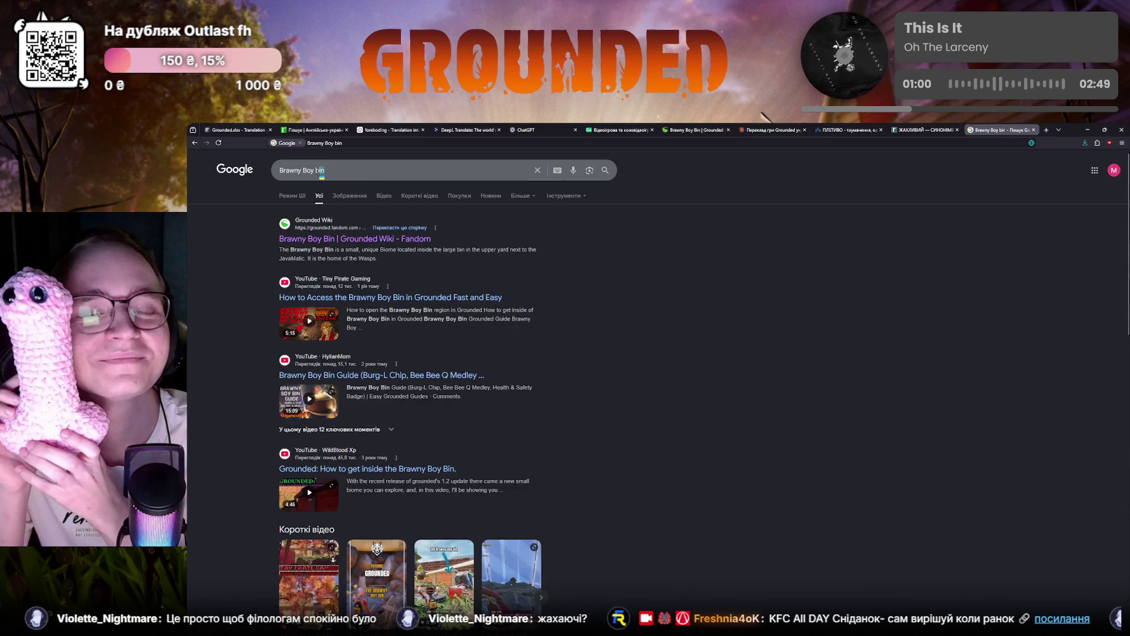
# Step: Refine the query to 'Brawny Boy grounded', browse its image results, then return to Crowdin
pyautogui.click(320, 170)
pyautogui.press('BackSpace')
pyautogui.press('BackSpace')
pyautogui.press('BackSpace')
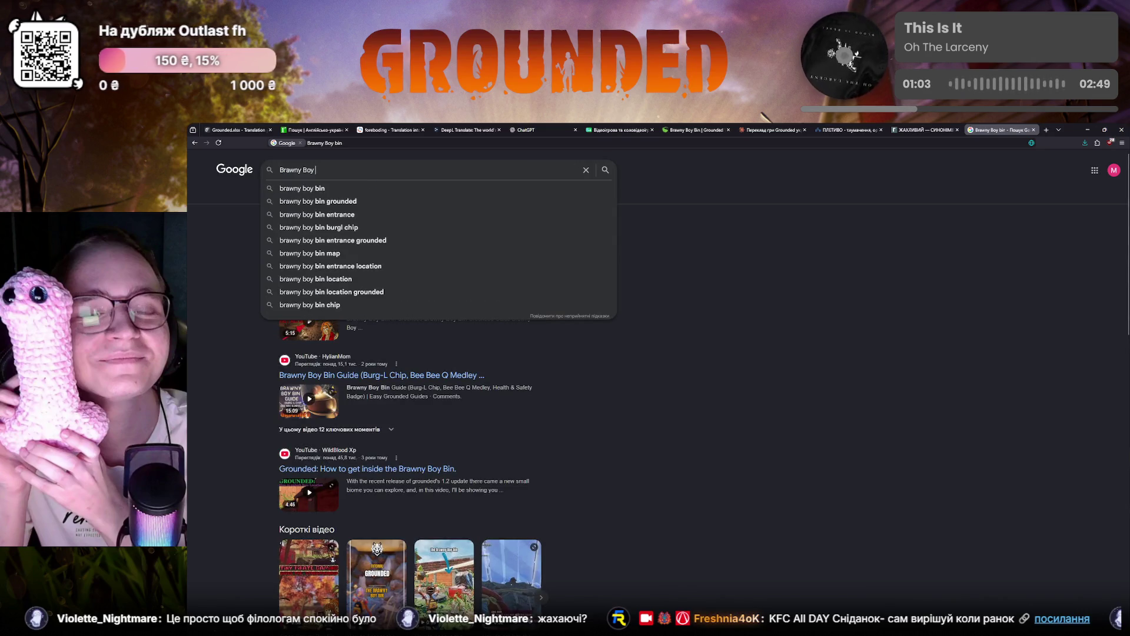
pyautogui.write('grounded')
pyautogui.press('Return')
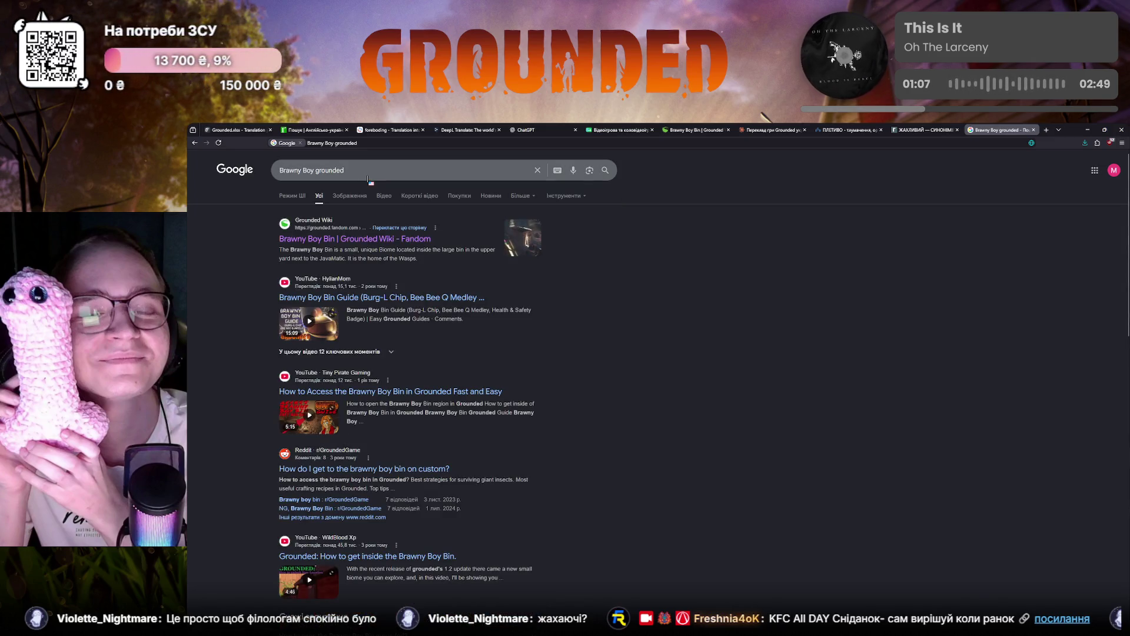
pyautogui.click(350, 195)
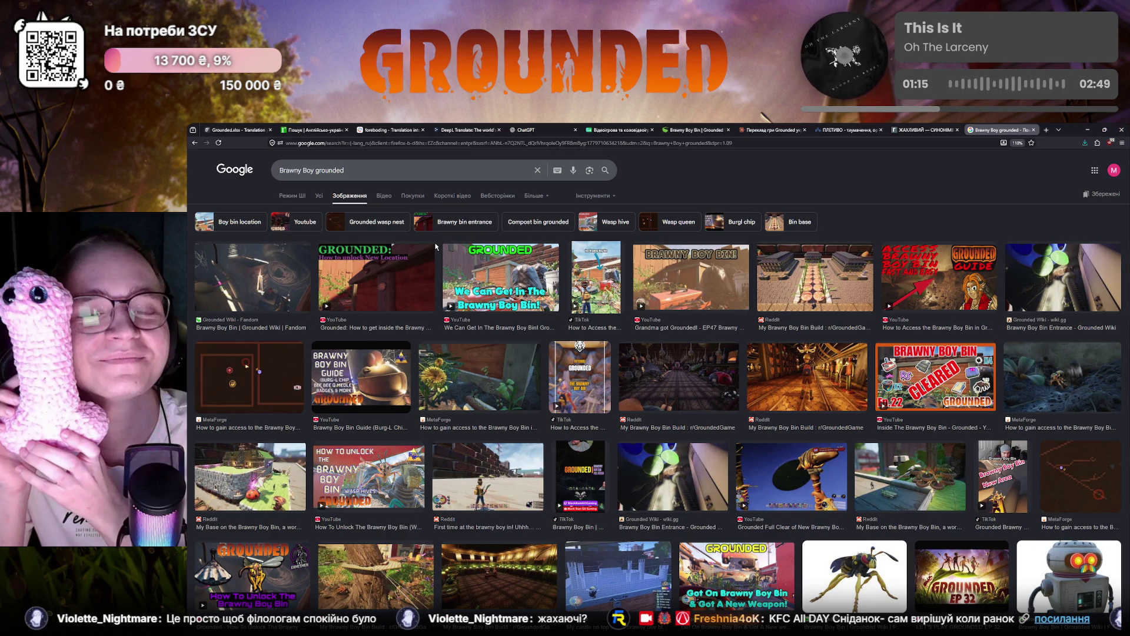
pyautogui.scroll(-1, 436, 248)
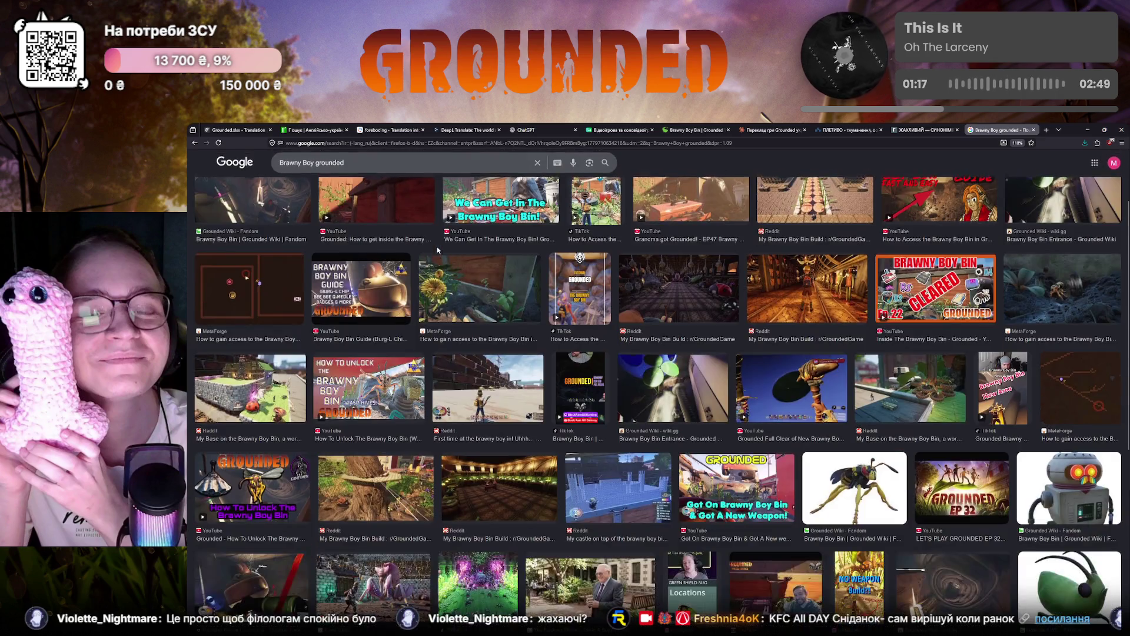
pyautogui.scroll(-1, 438, 251)
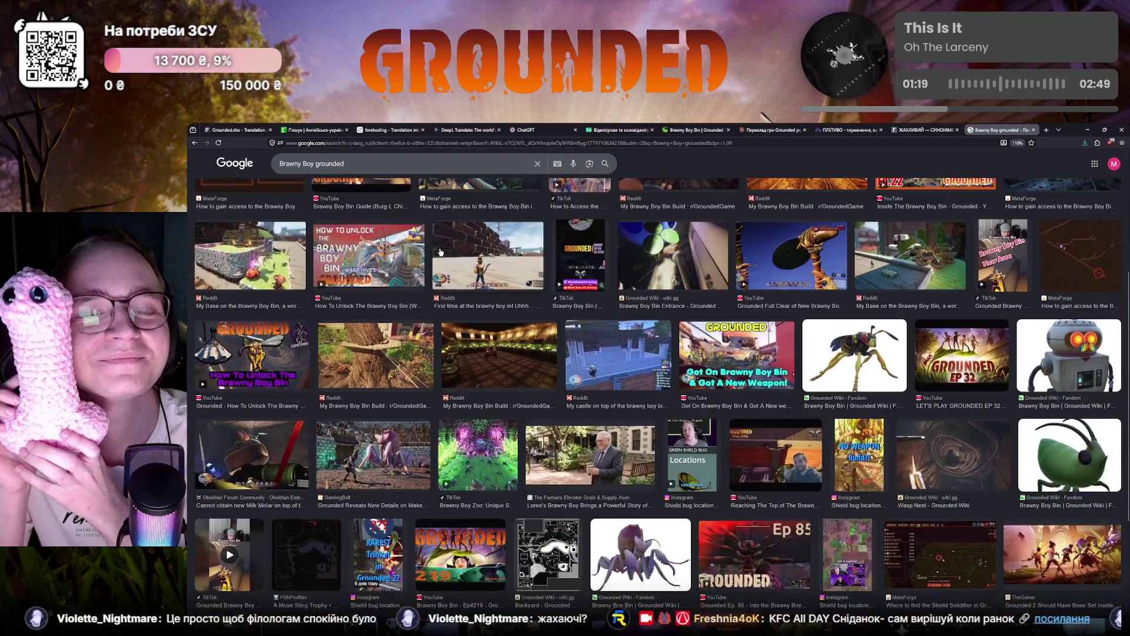
pyautogui.scroll(-1, 439, 252)
pyautogui.scroll(-1, 439, 253)
pyautogui.scroll(-1, 439, 253)
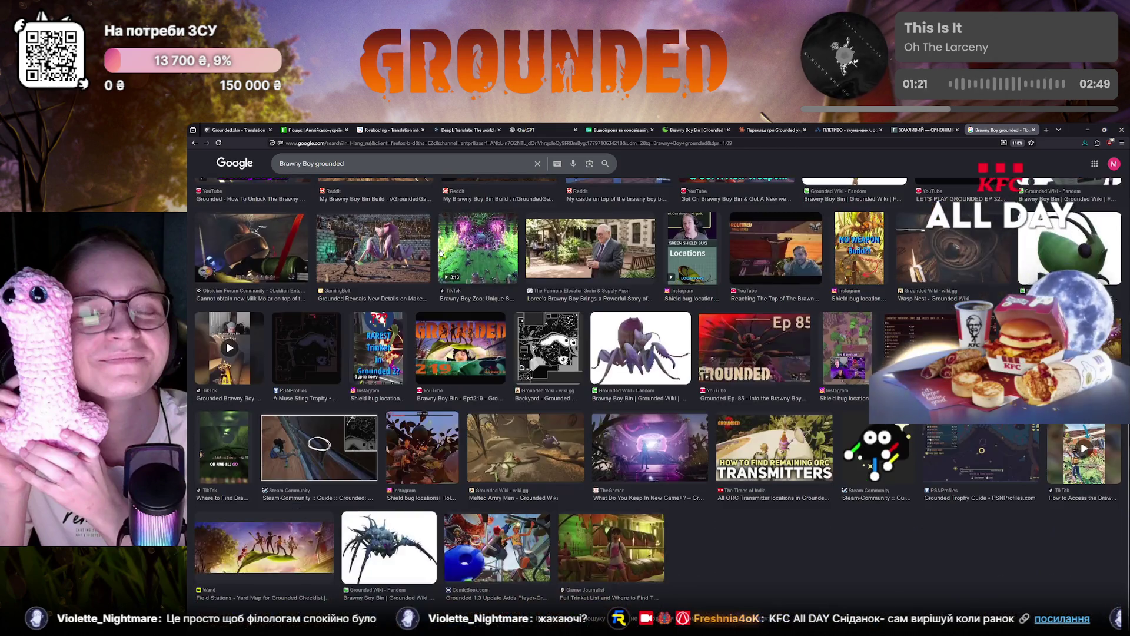
pyautogui.scroll(2, 441, 253)
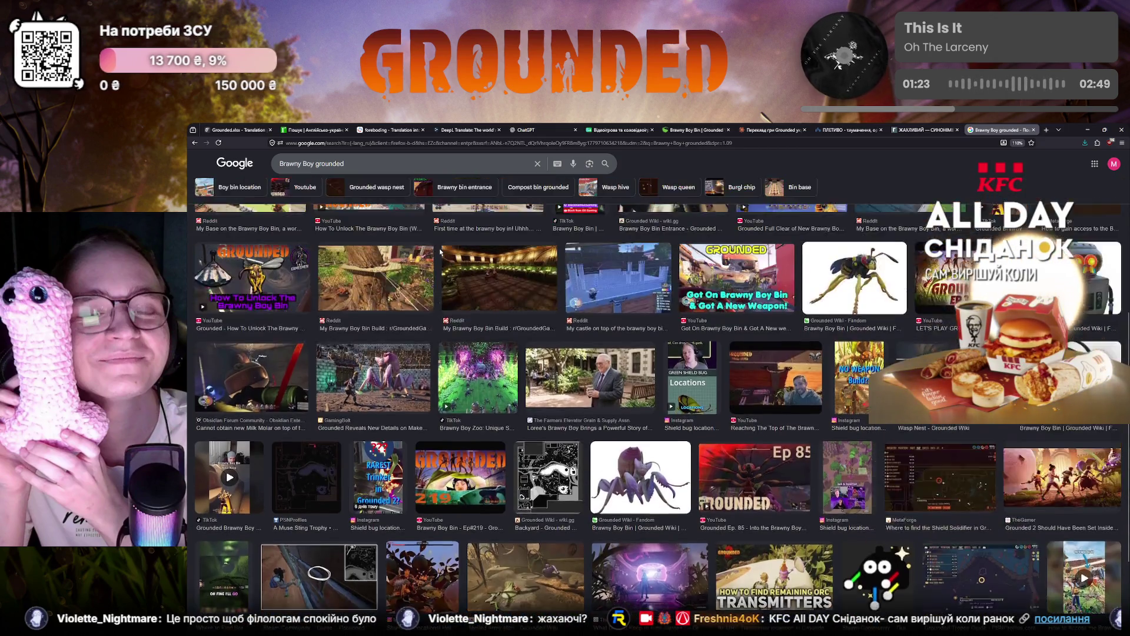
pyautogui.scroll(2, 440, 252)
pyautogui.scroll(2, 439, 253)
pyautogui.scroll(2, 440, 252)
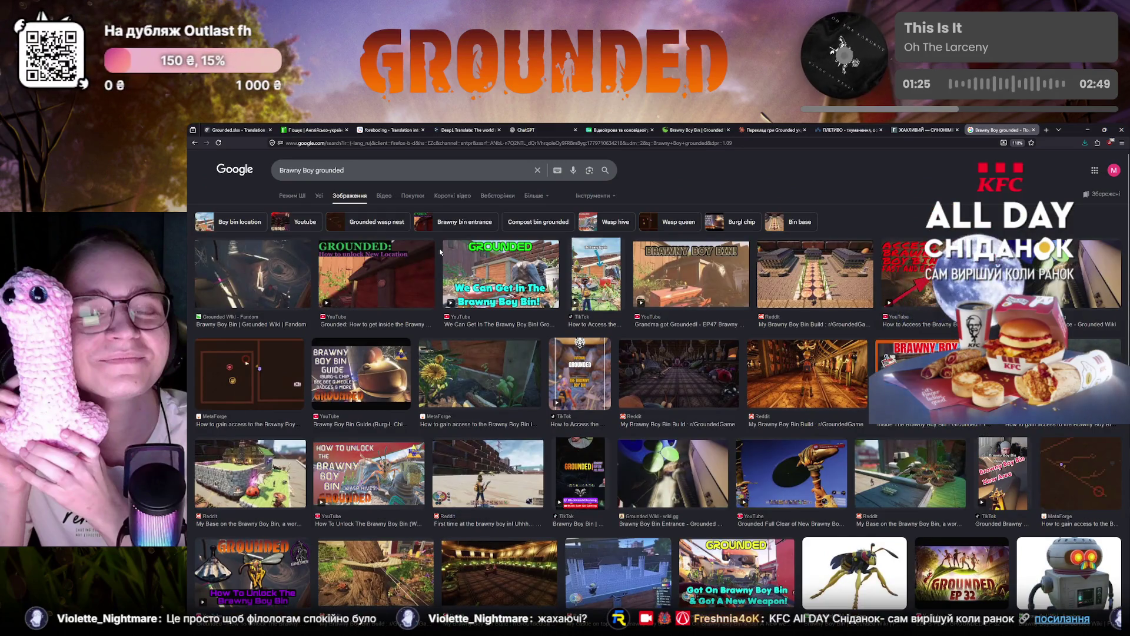
pyautogui.click(237, 131)
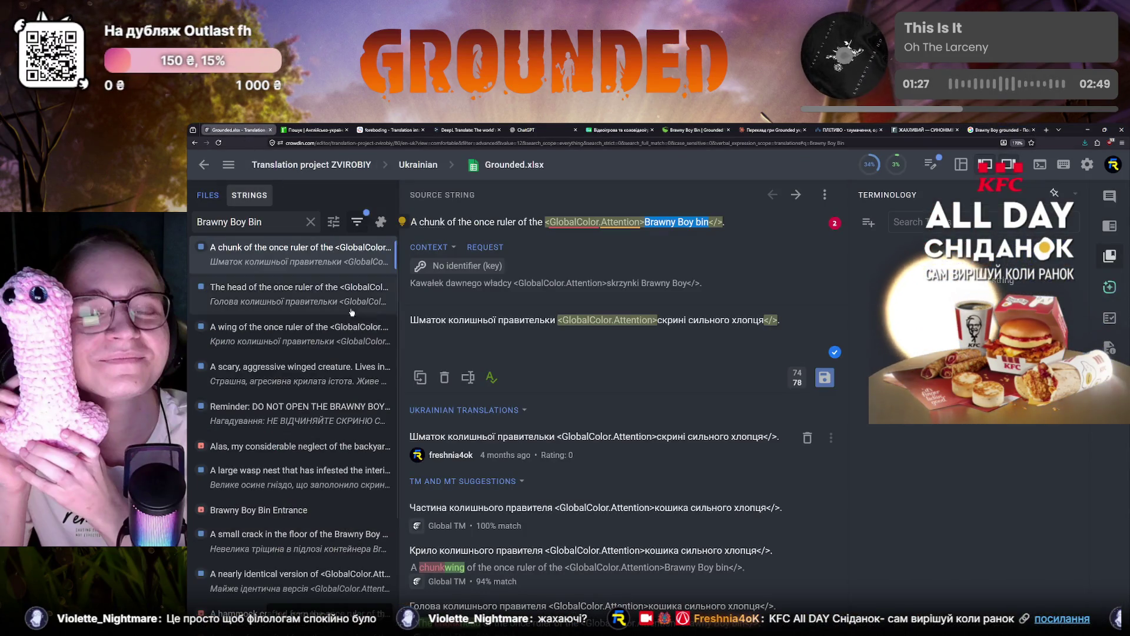
pyautogui.scroll(-2, 300, 371)
# Step: Translate Brawny Boy Bin Entrance as «Вхід до скрині сильного хлопця» and save it
pyautogui.click(311, 222)
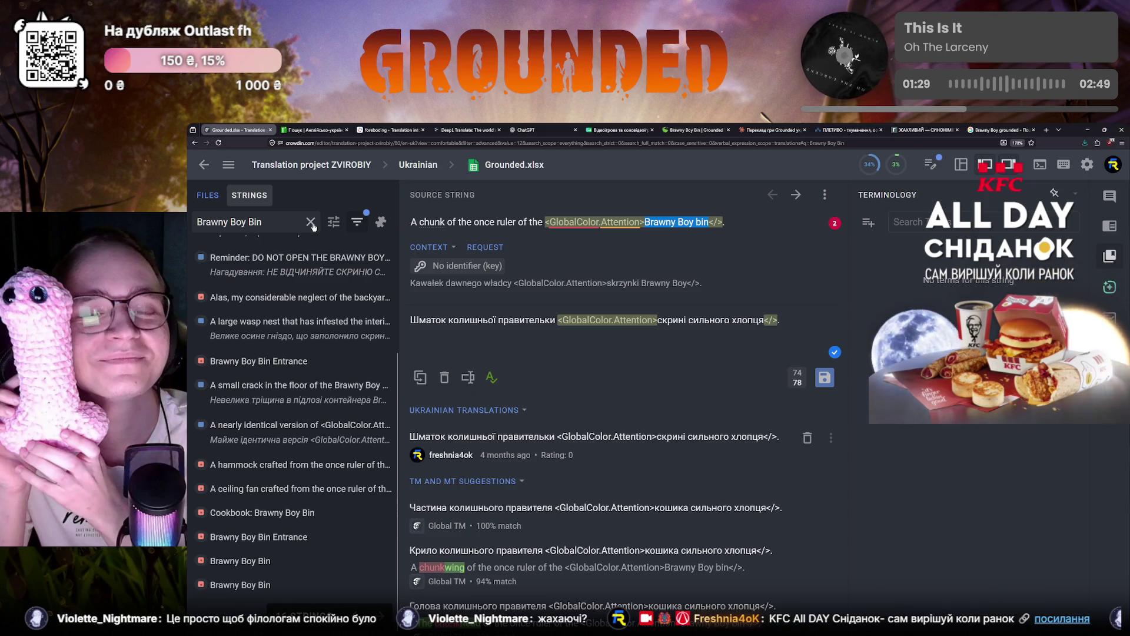
pyautogui.click(313, 361)
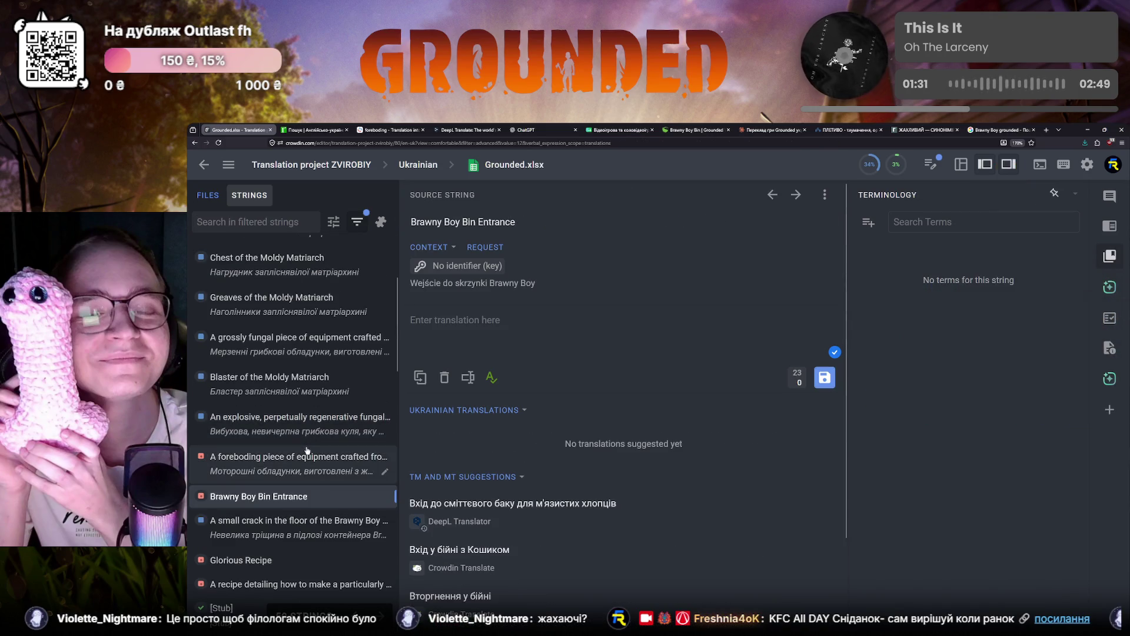
pyautogui.click(459, 320)
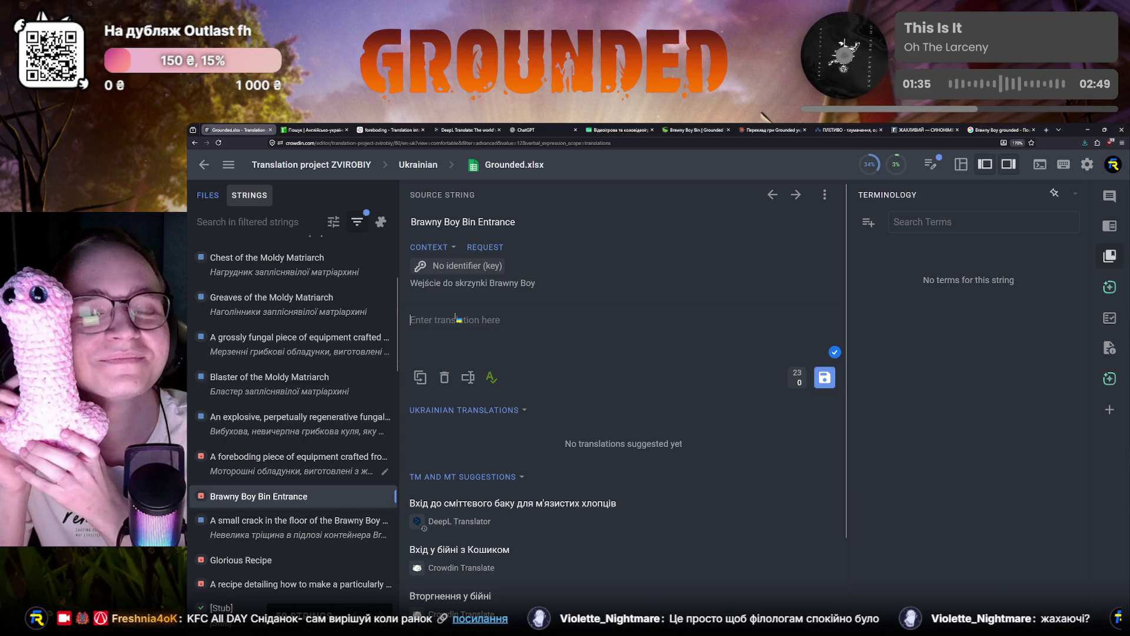
pyautogui.write('Вхід до ')
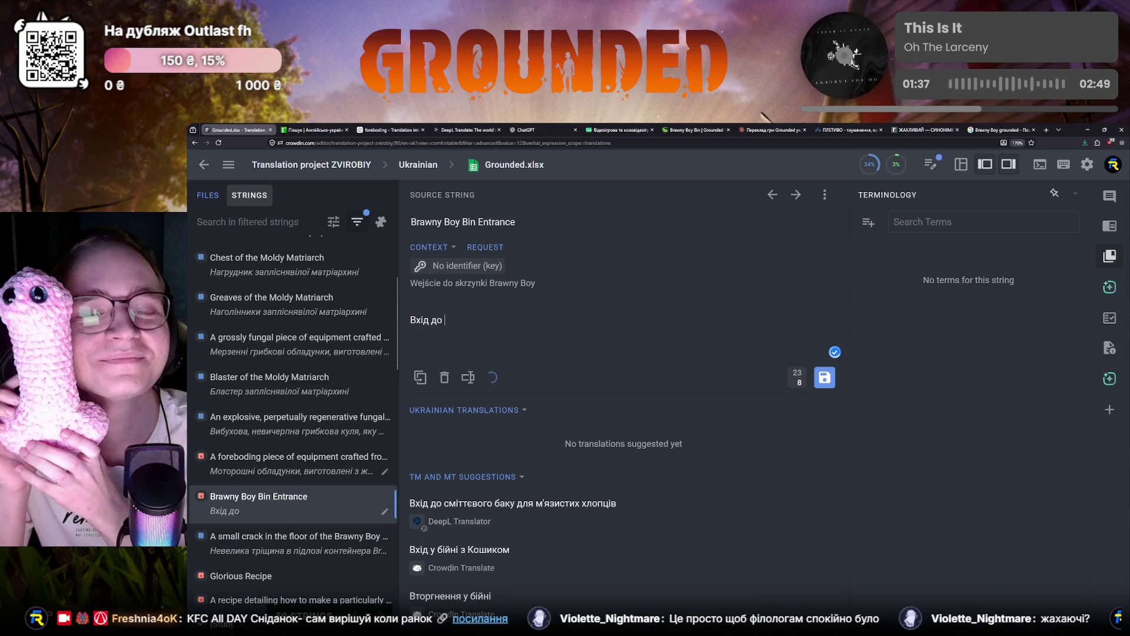
pyautogui.write('скрині сильного хл')
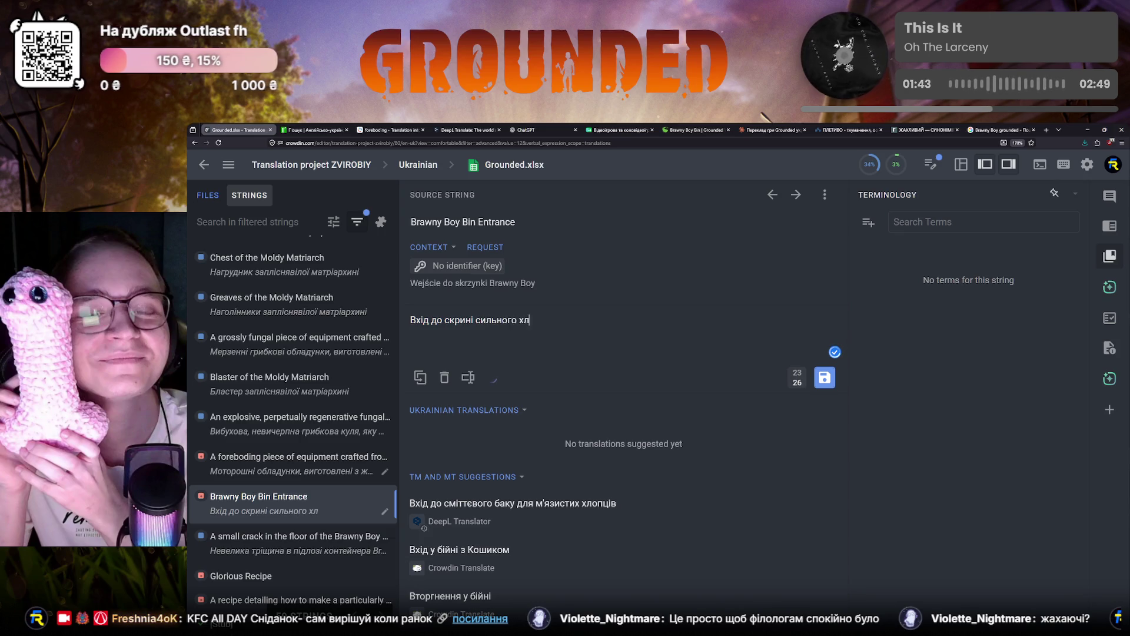
pyautogui.write('опця')
pyautogui.hotkey('ctrl', 'Return')
pyautogui.click(354, 451)
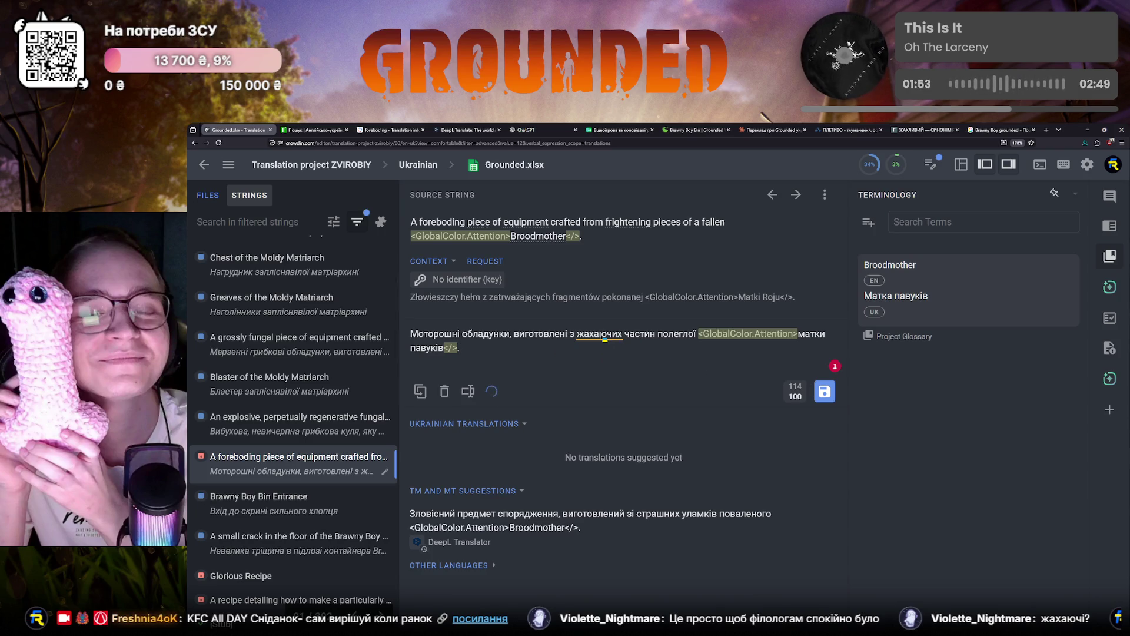
# Step: Read and dismiss the grammar note on жахаючих, then switch to the Claude chat
pyautogui.click(604, 336)
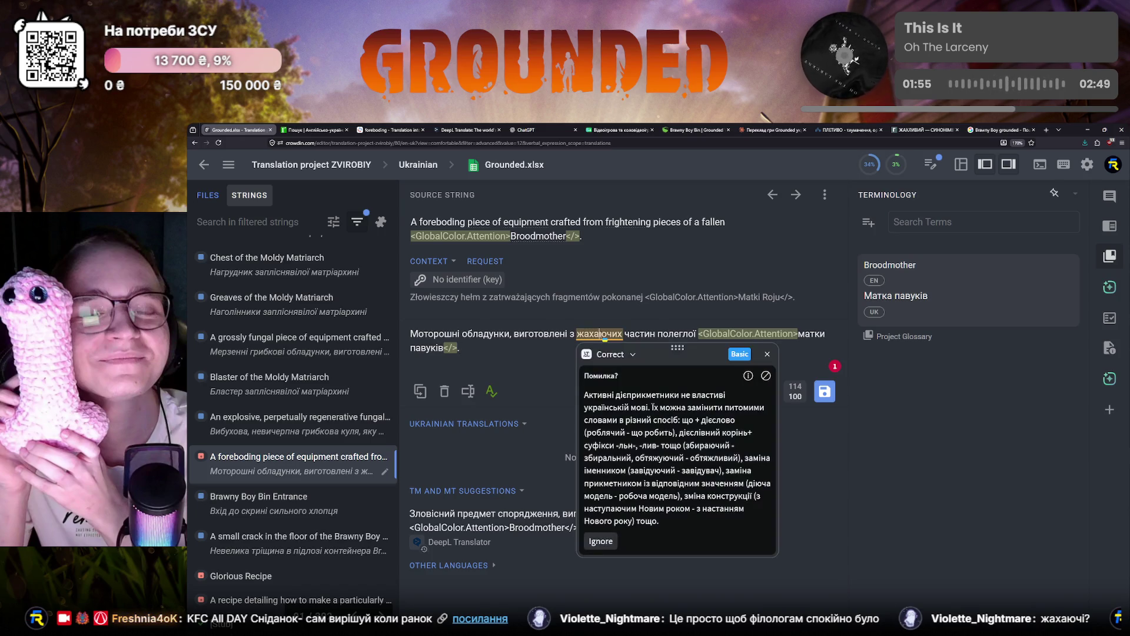
pyautogui.click(566, 351)
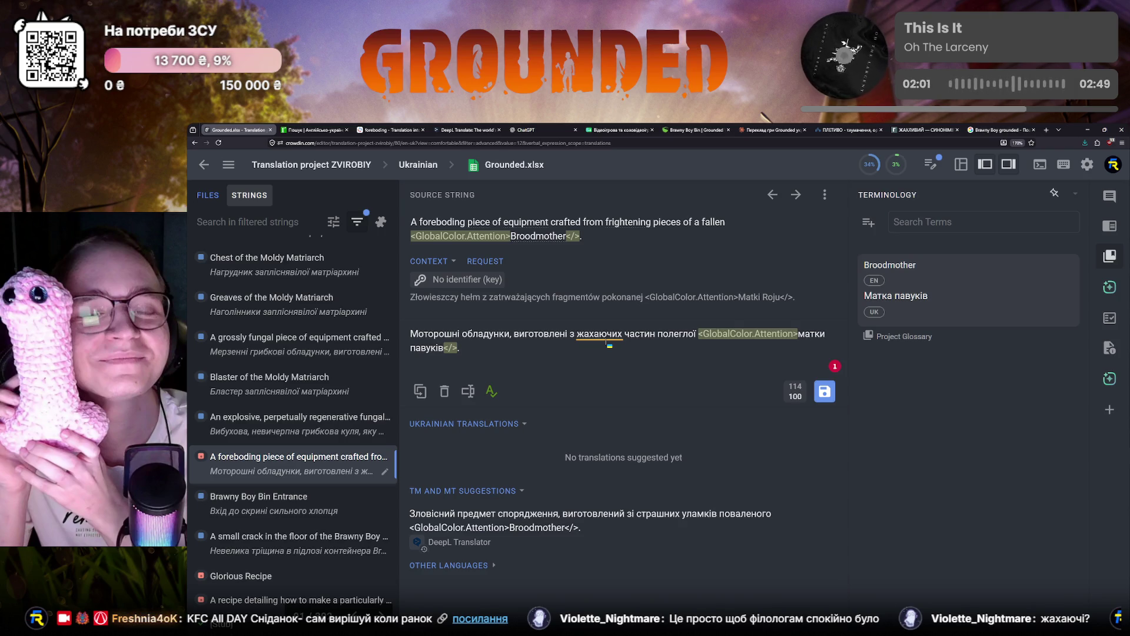
pyautogui.click(768, 129)
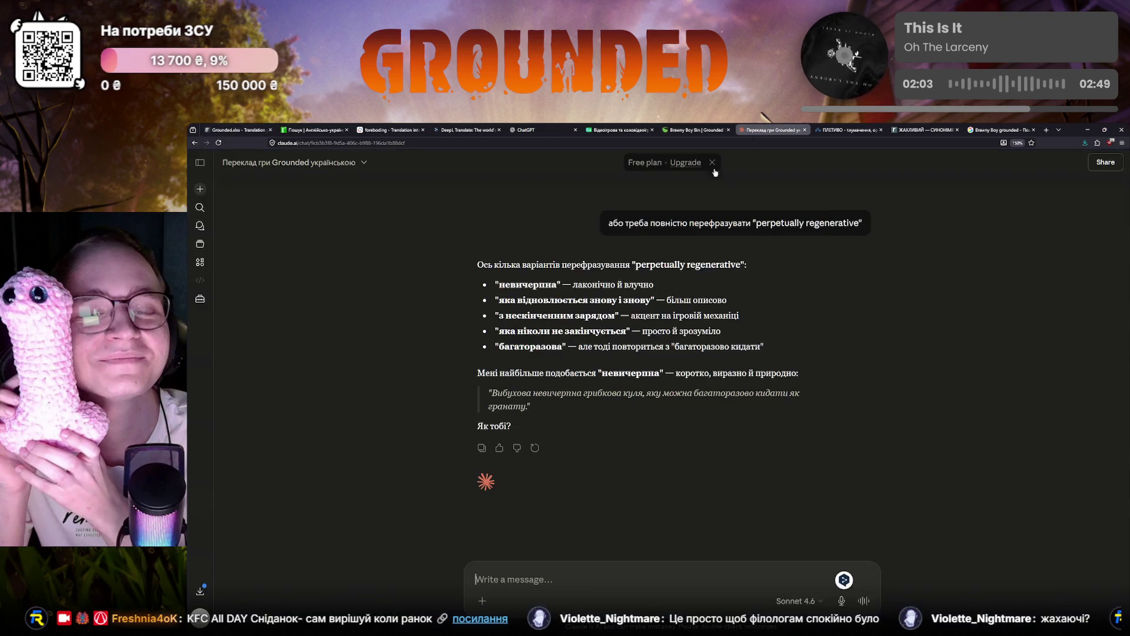
pyautogui.write('Яке')
# Step: Ask Claude for synonyms of жахаючий, then return to the Crowdin editor
pyautogui.press('BackSpace')
pyautogui.write('і')
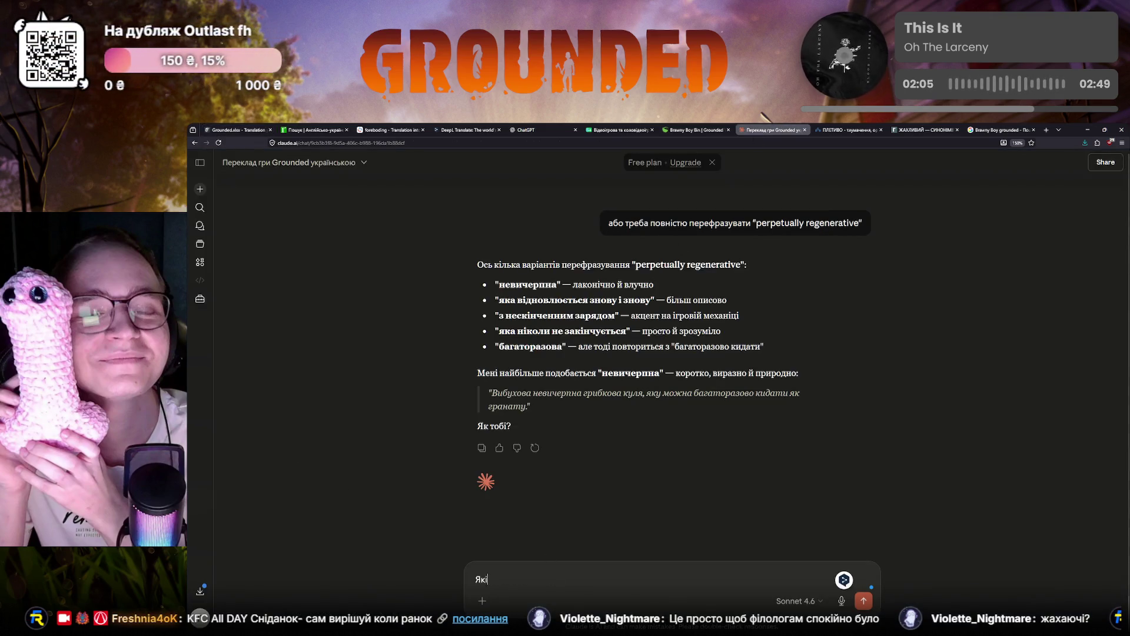
pyautogui.write('можна підібрати до слова "жахаючий')
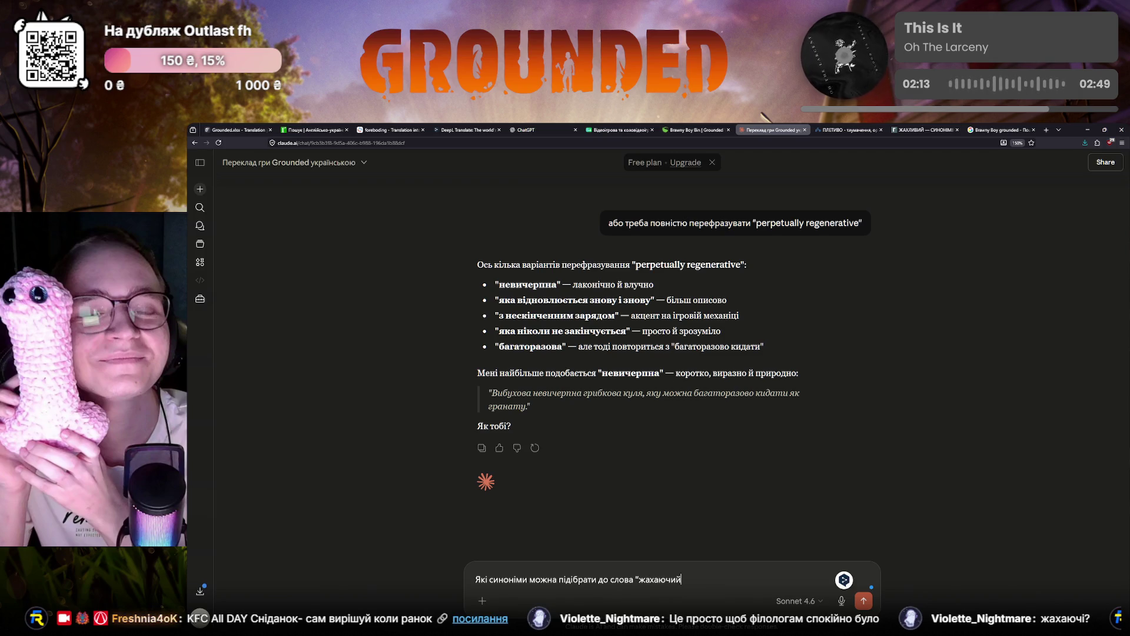
pyautogui.write('?')
pyautogui.press('Return')
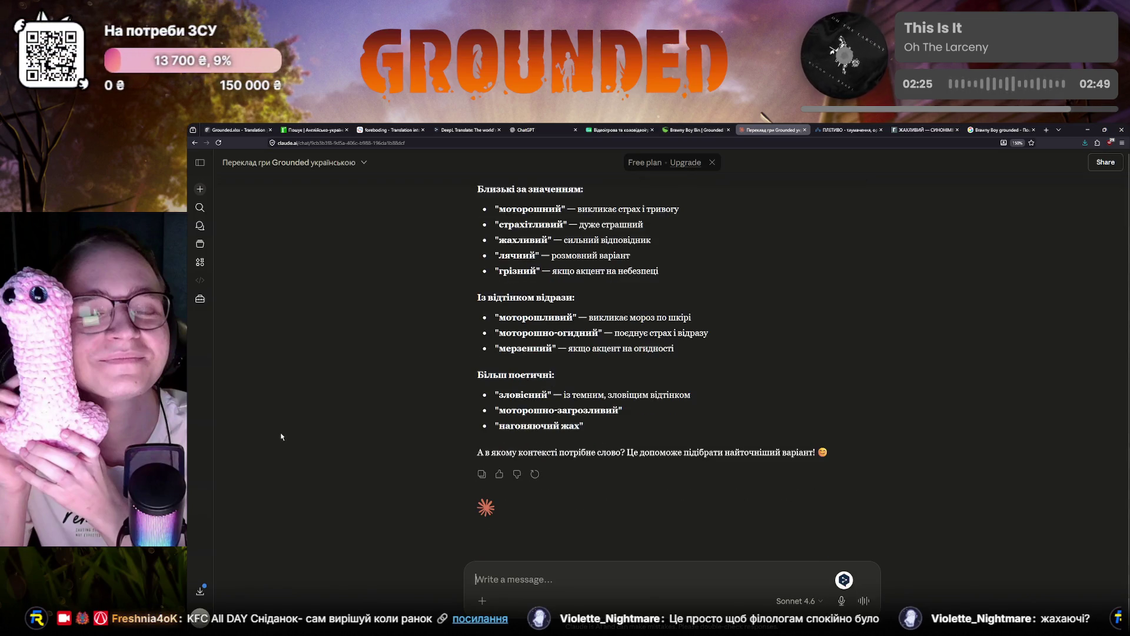
pyautogui.click(221, 130)
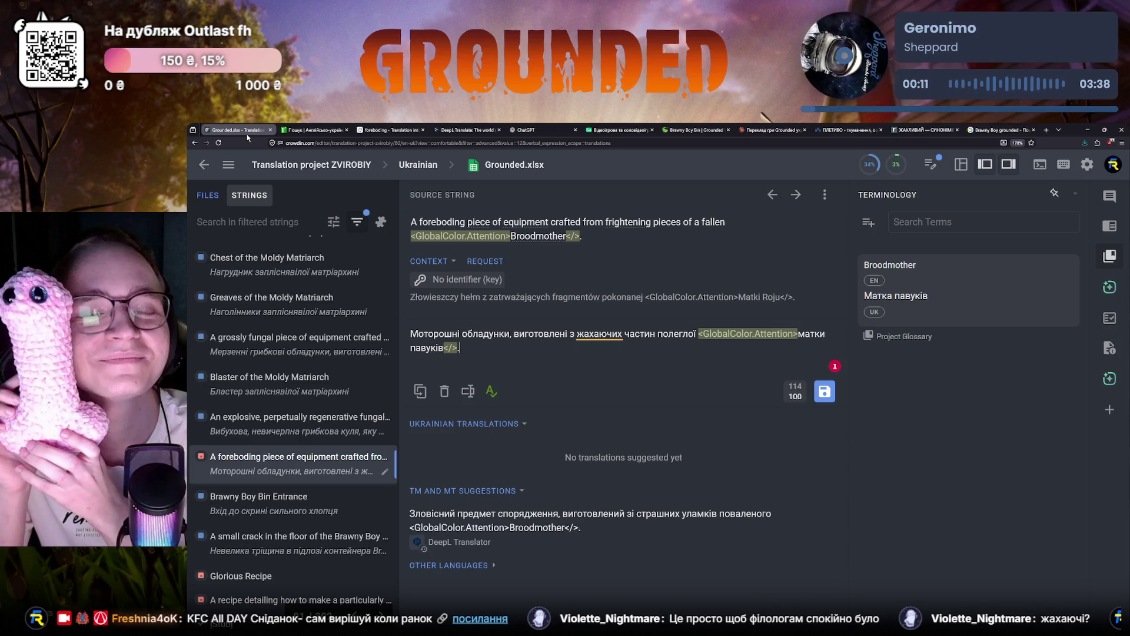
# Step: Recheck the grammar note on жахаючих, then select the untranslated Glorious Recipe string
pyautogui.click(591, 335)
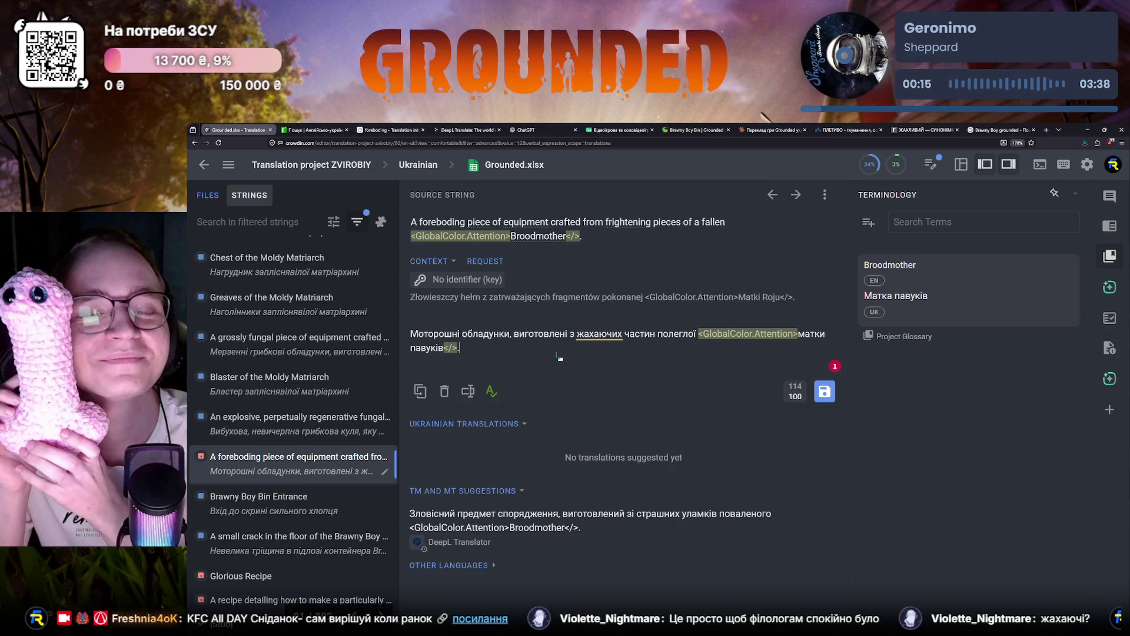
pyautogui.click(595, 340)
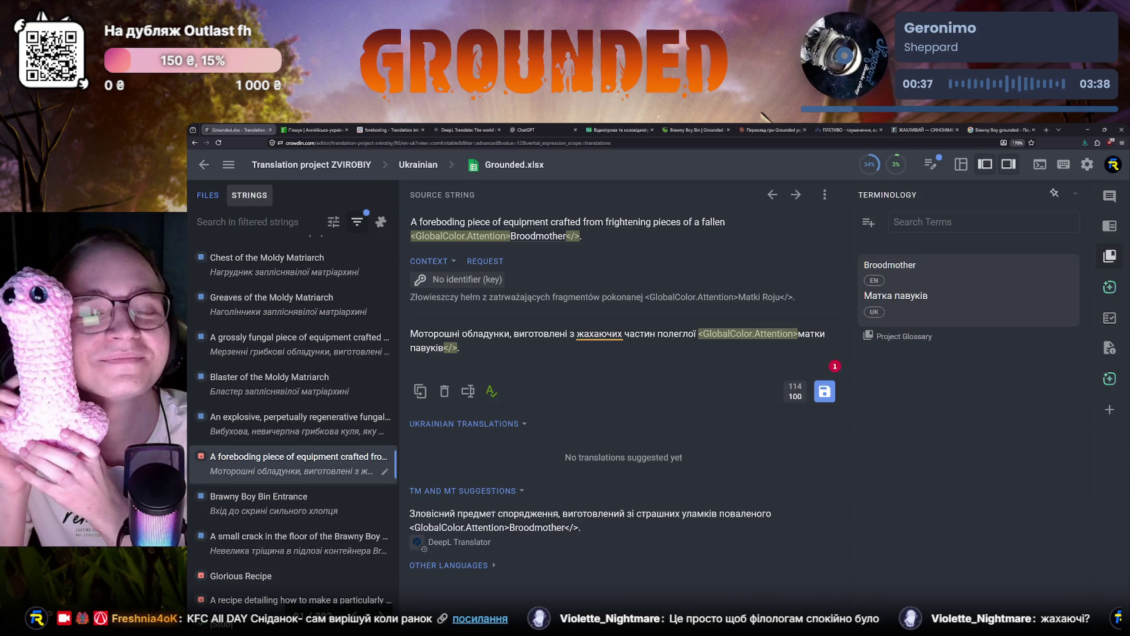
pyautogui.scroll(-1, 351, 521)
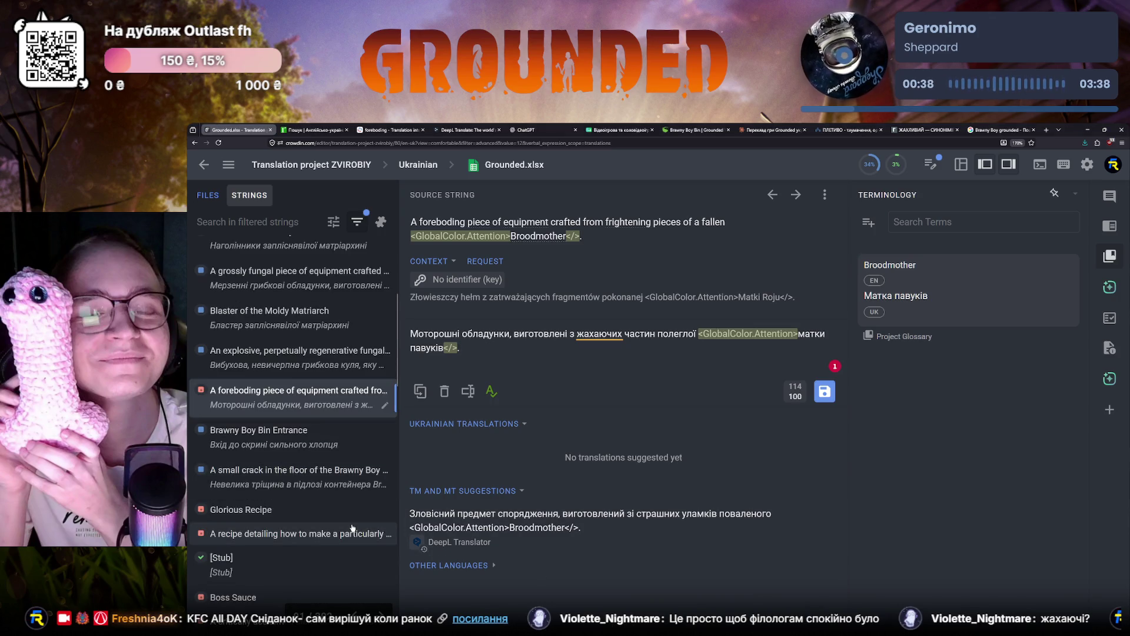
pyautogui.click(324, 509)
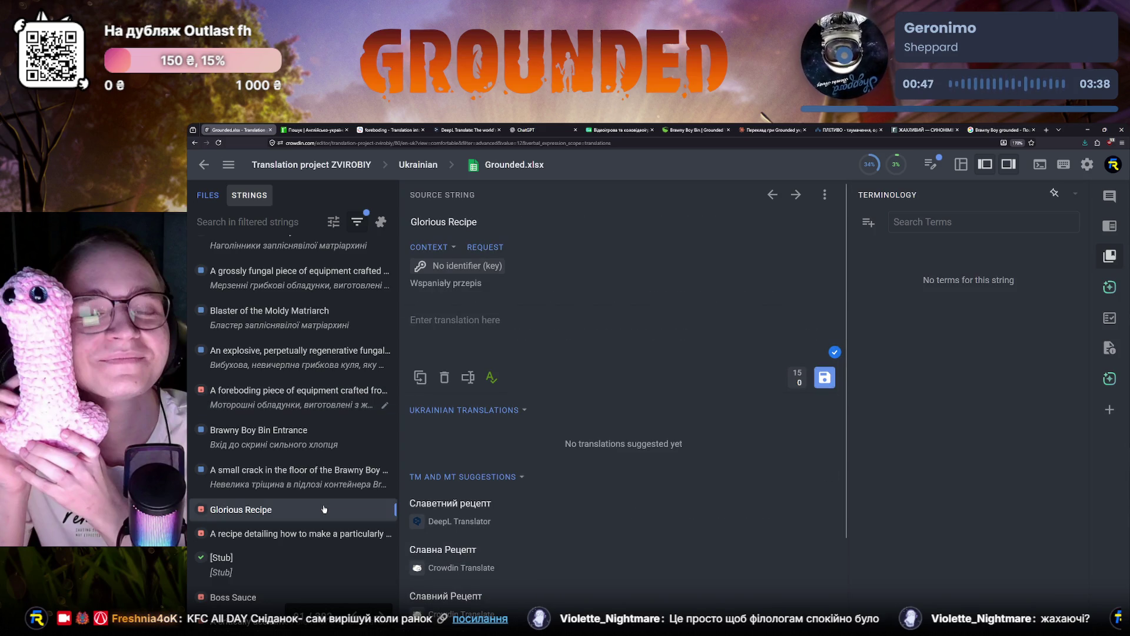
# Step: Search the strings for 'recipe' to compare translations, then reselect Glorious Recipe
pyautogui.click(262, 221)
pyautogui.write('recipe')
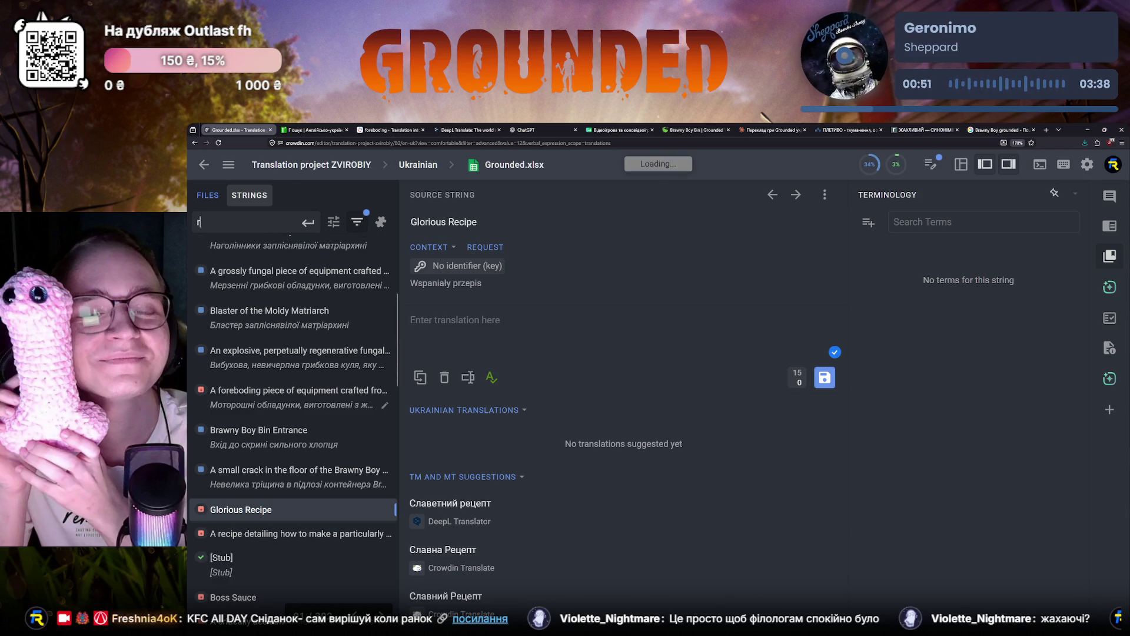
pyautogui.click(258, 430)
pyautogui.press('Return')
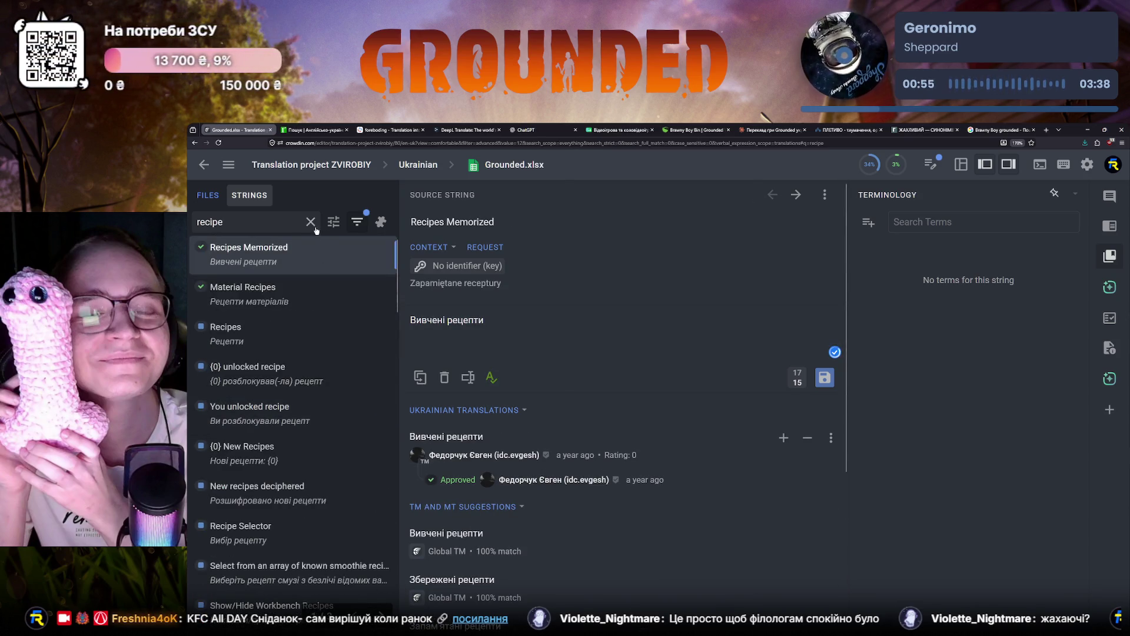
pyautogui.press('Escape')
pyautogui.scroll(-2, 319, 468)
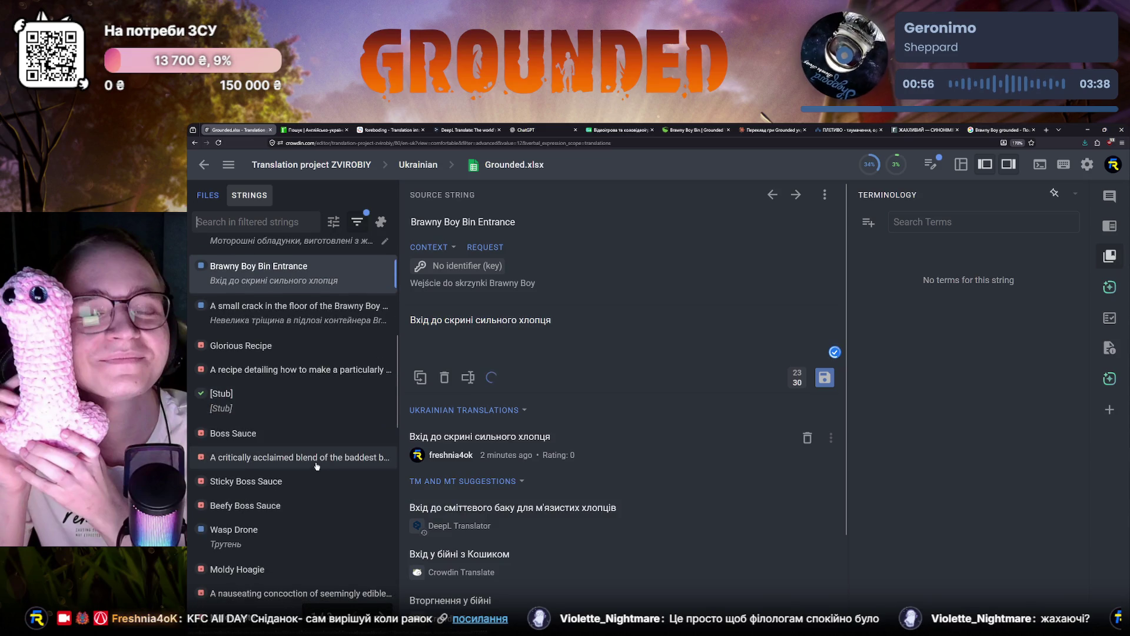
pyautogui.click(266, 345)
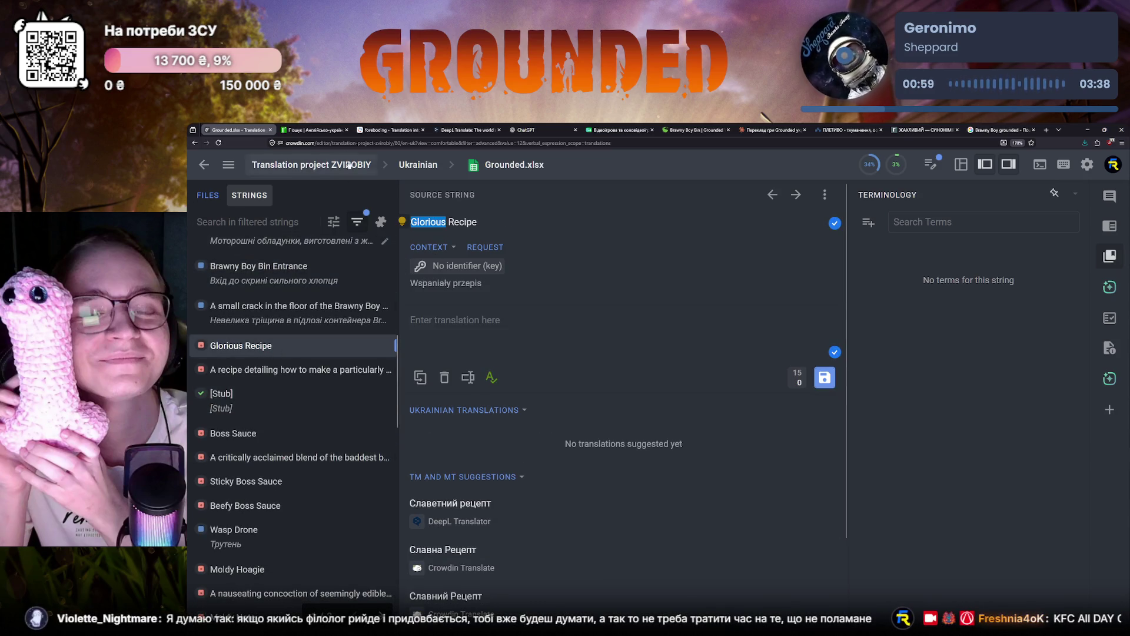
# Step: Look up 'Glorious' in the e2u English-Ukrainian dictionary
pyautogui.click(314, 131)
pyautogui.write('Glorious')
pyautogui.press('Return')
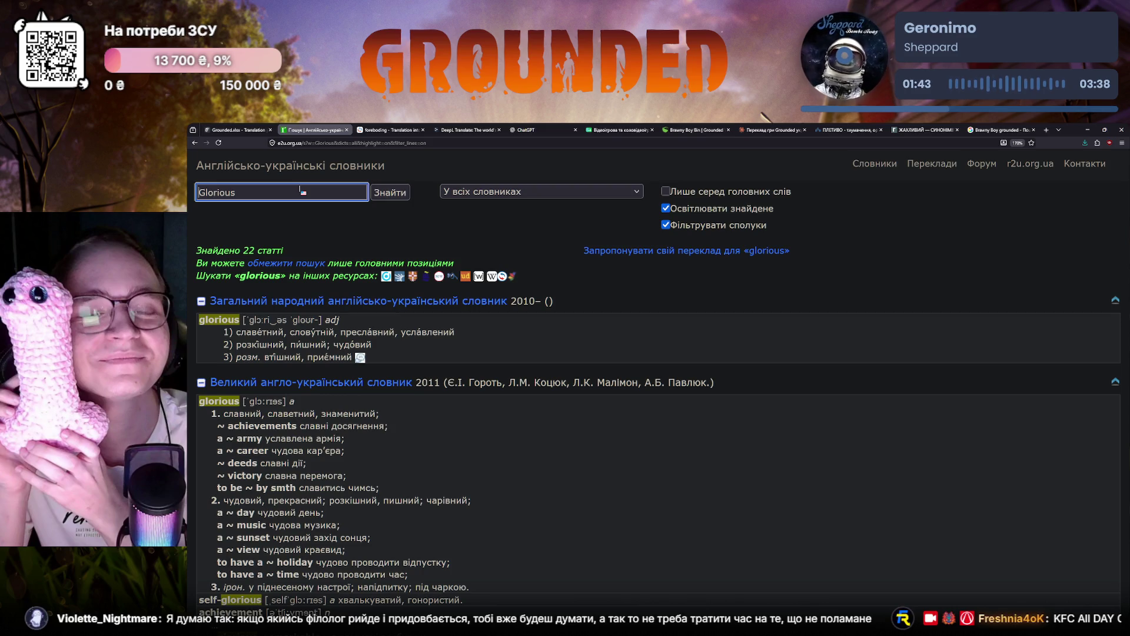
# Step: Compare the glorious entries with the string, then paste 'Glorious Recipe' into the Grounded wiki search
pyautogui.click(255, 131)
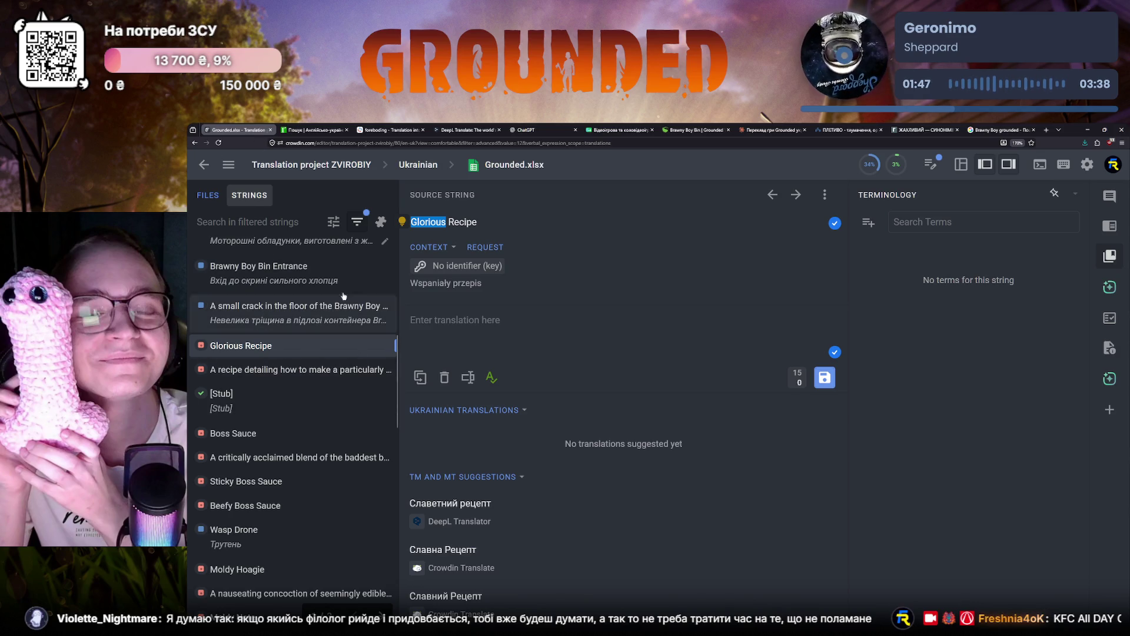
pyautogui.click(296, 129)
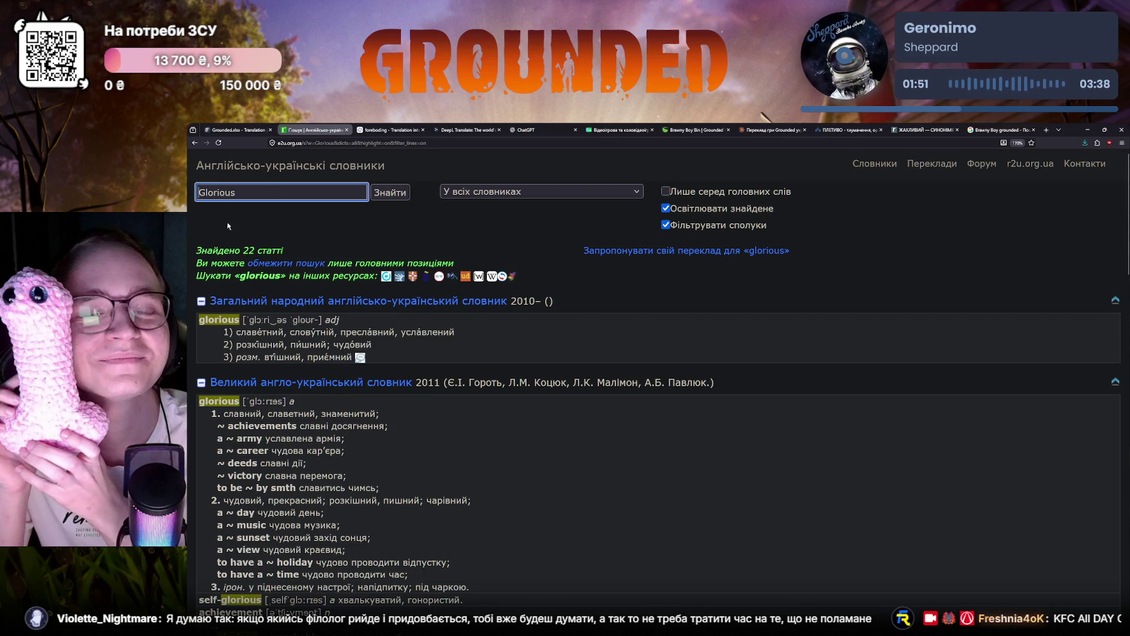
pyautogui.click(243, 130)
pyautogui.tripleClick(475, 222)
pyautogui.hotkey('ctrl', 'c')
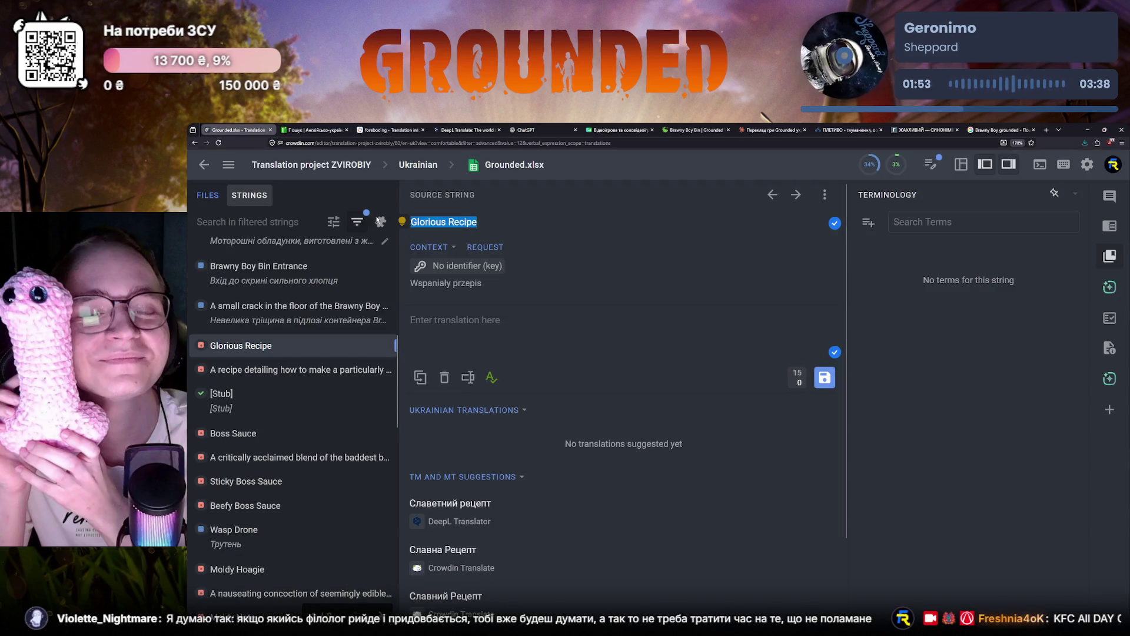
pyautogui.click(698, 130)
pyautogui.click(848, 162)
pyautogui.hotkey('ctrl', 'v')
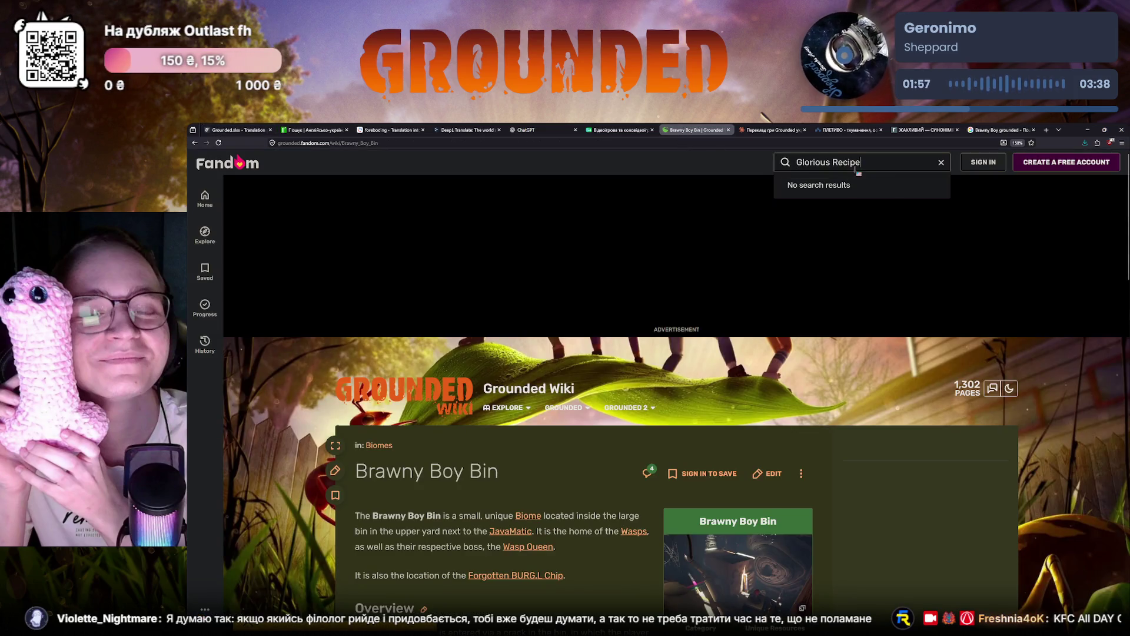
# Step: Search the wiki for Glorious Recipe and reach the Stuff section of Data Items via Mant Gong
pyautogui.press('Return')
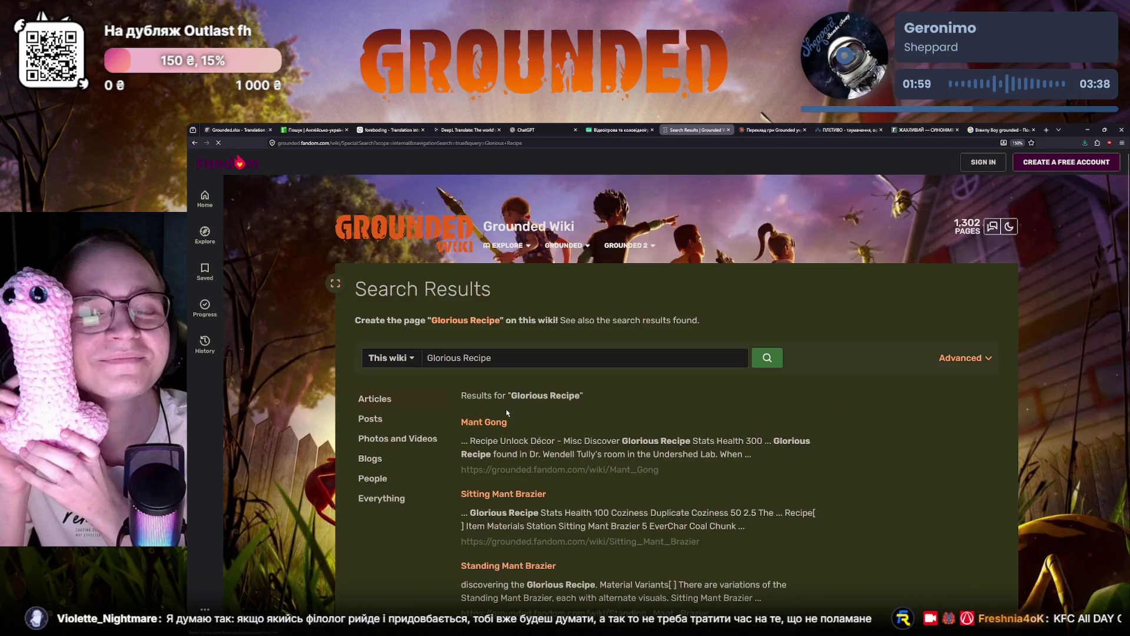
pyautogui.scroll(-2, 508, 429)
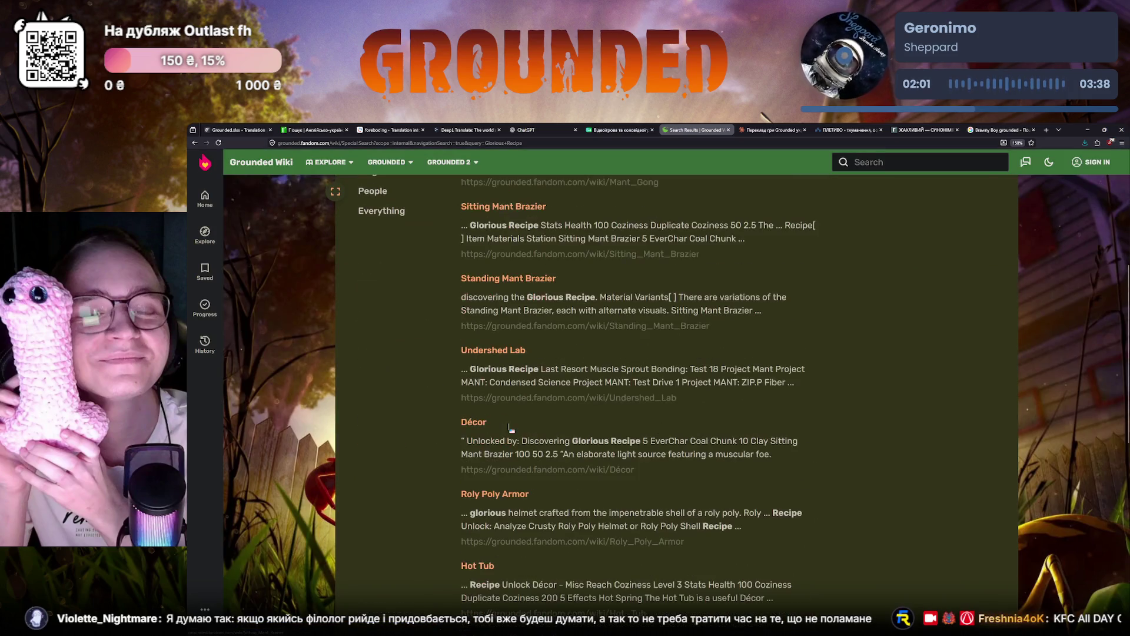
pyautogui.scroll(-2, 511, 428)
pyautogui.scroll(3, 513, 429)
pyautogui.scroll(3, 513, 429)
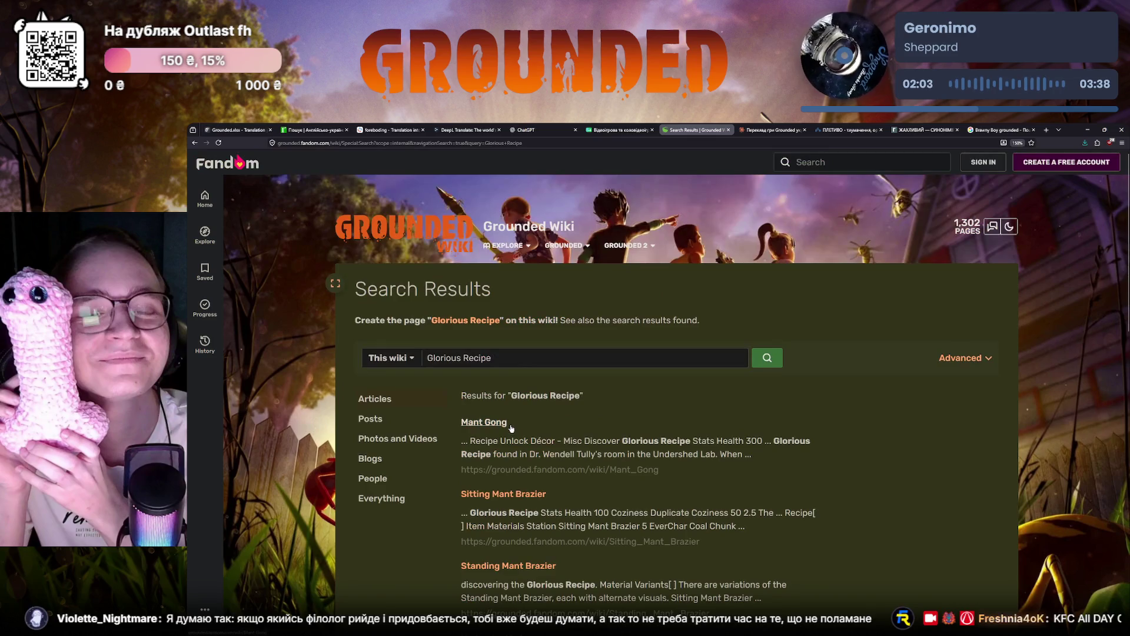
pyautogui.scroll(-3, 441, 337)
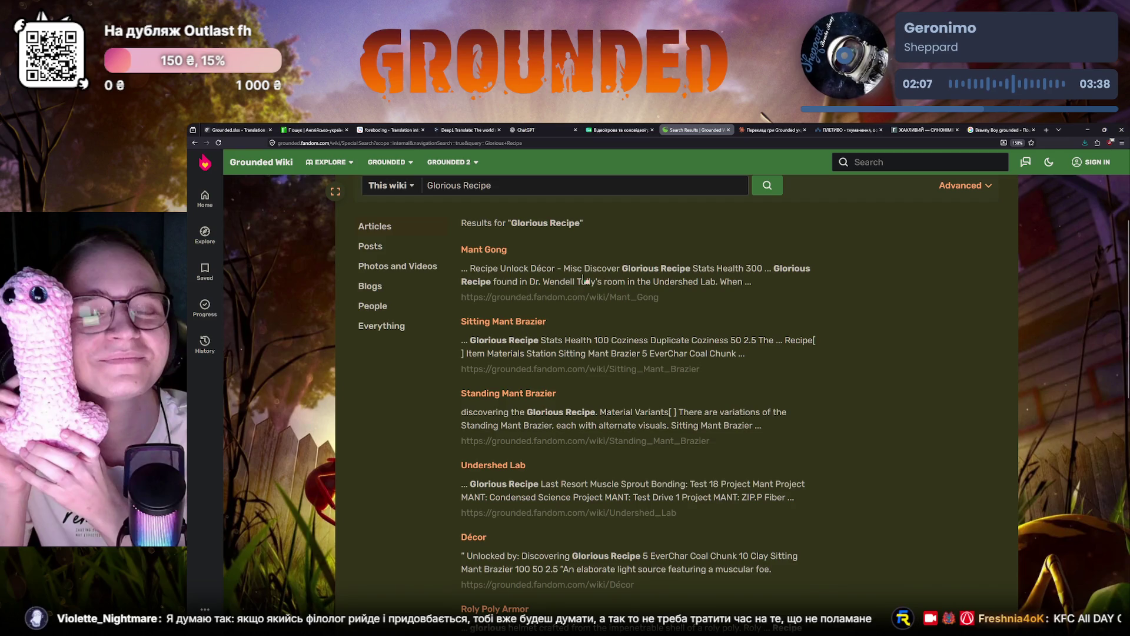
pyautogui.click(496, 251)
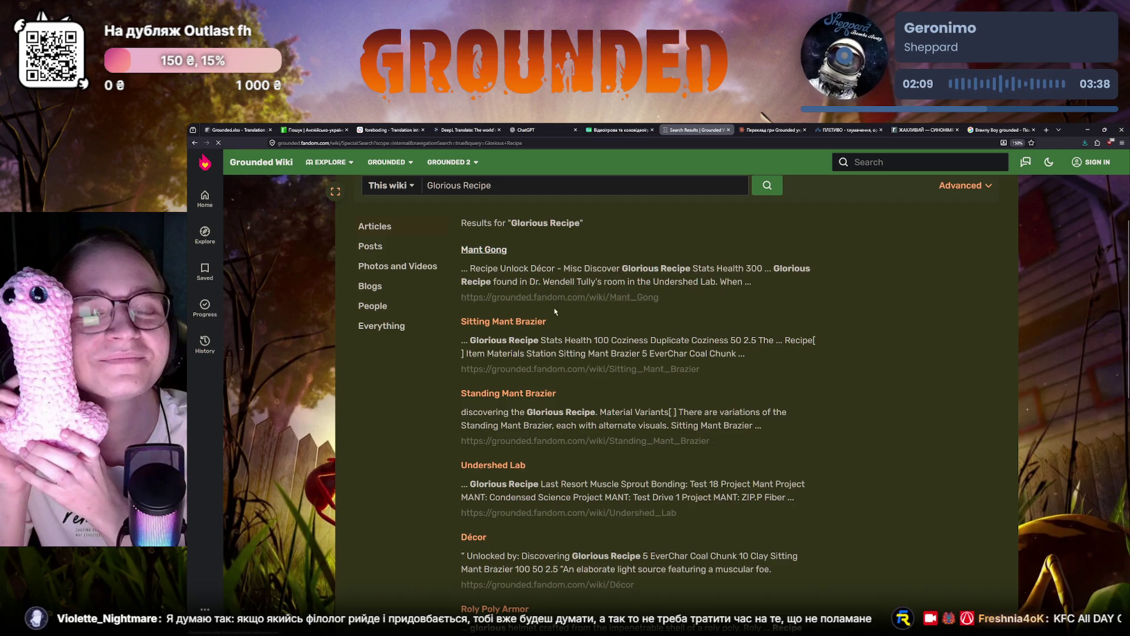
pyautogui.click(398, 519)
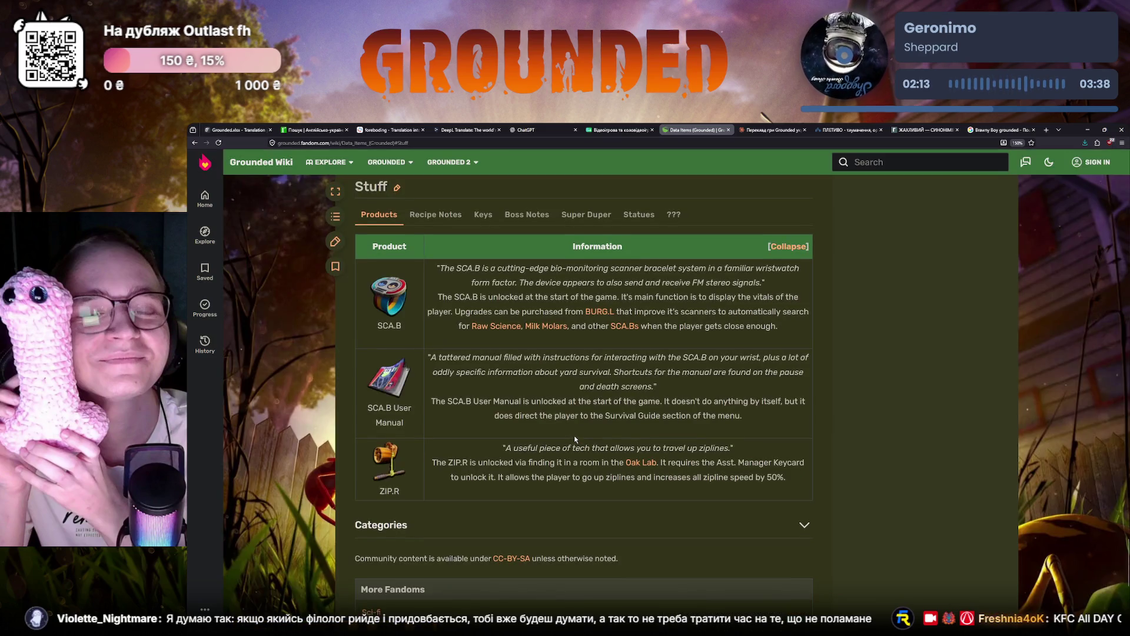
# Step: Browse the Stuff groups to Recipe Notes and check the Mant Gong article
pyautogui.click(673, 215)
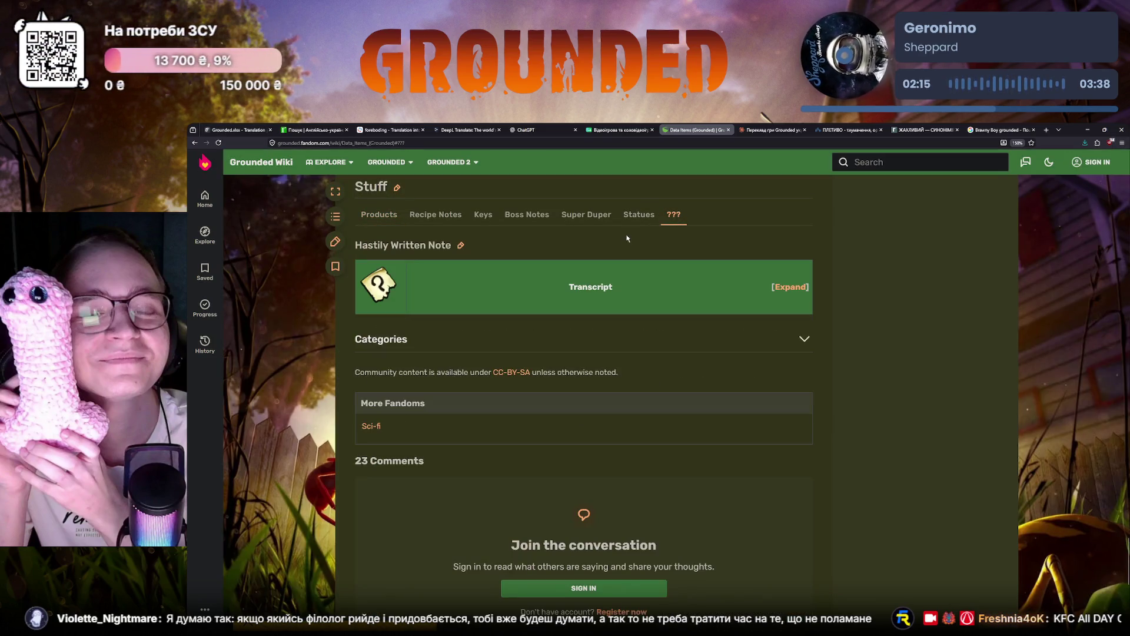
pyautogui.click(790, 287)
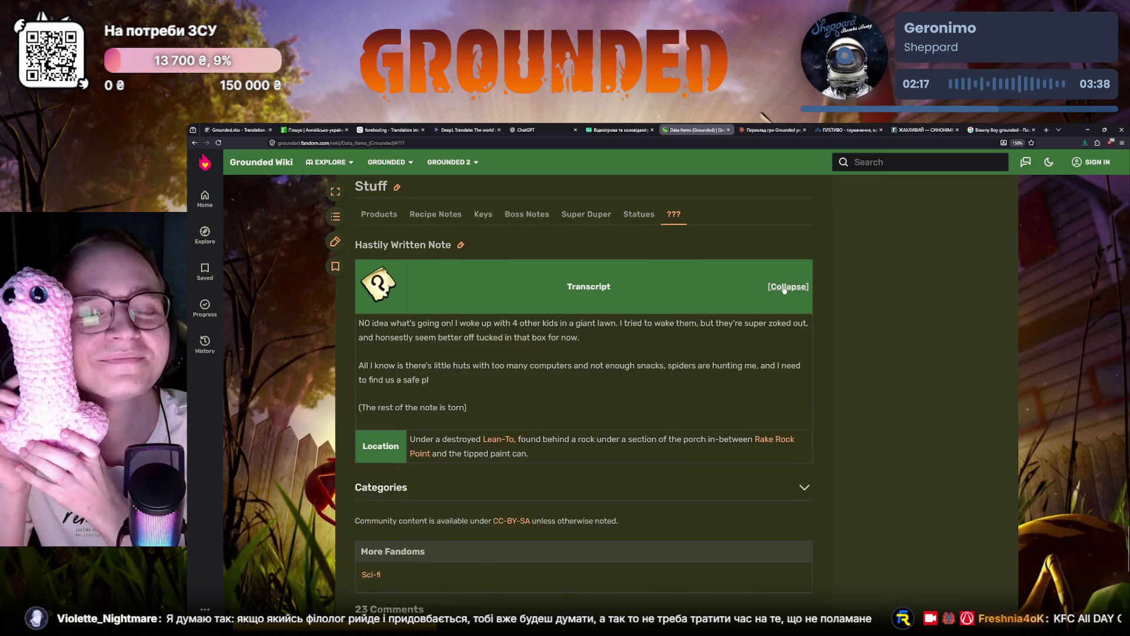
pyautogui.click(631, 215)
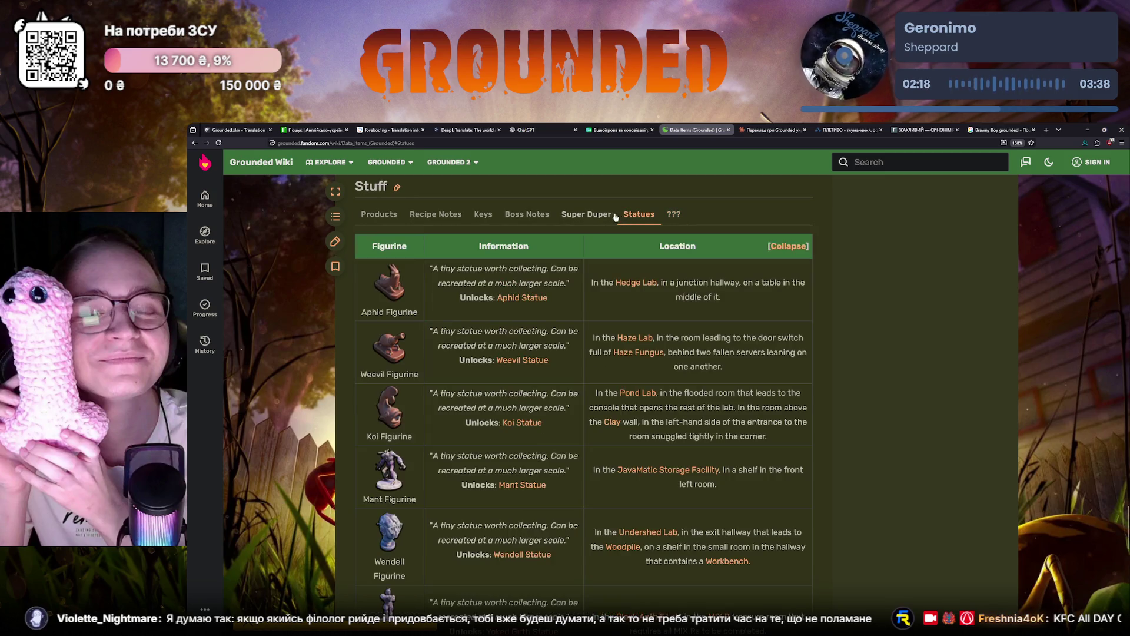
pyautogui.click(452, 215)
pyautogui.scroll(-1, 385, 347)
pyautogui.scroll(-2, 380, 407)
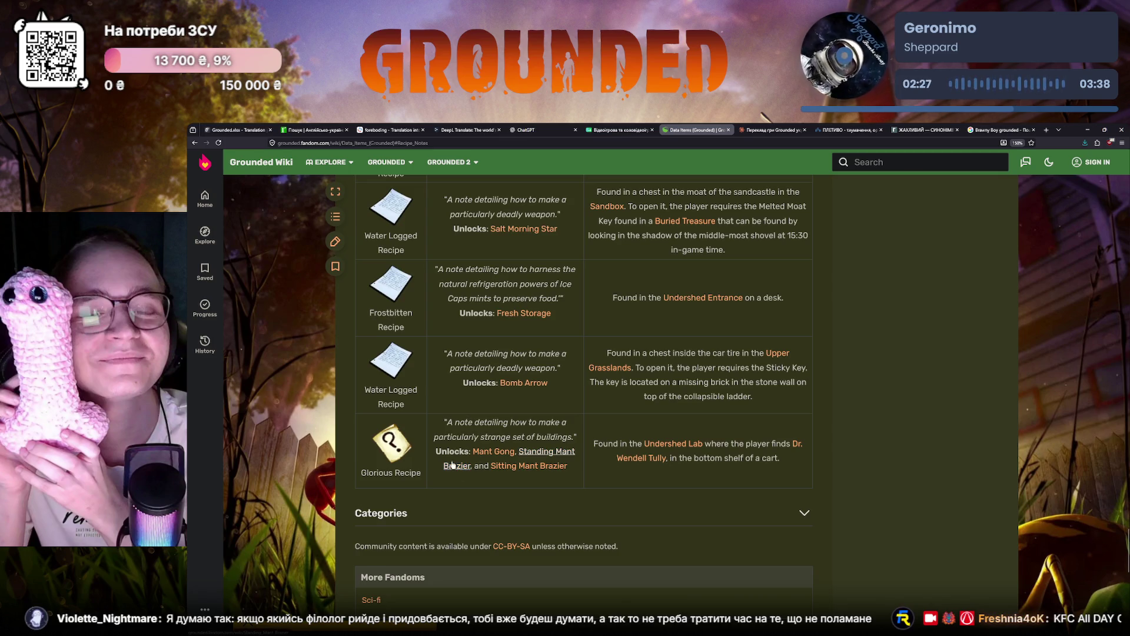
pyautogui.middleClick(485, 452)
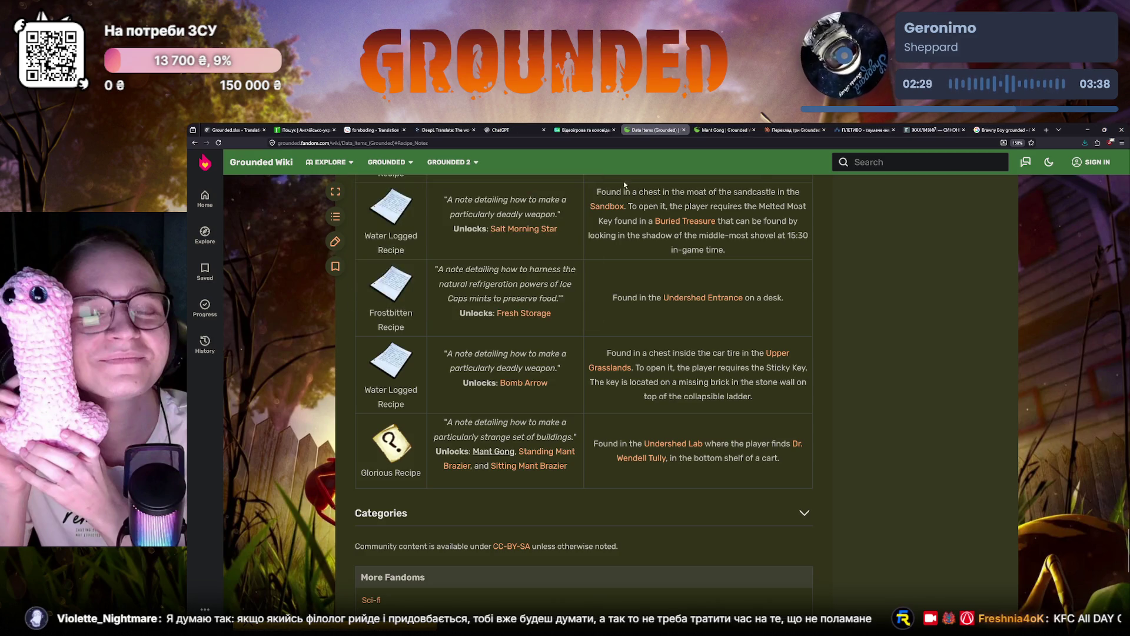
pyautogui.click(724, 130)
pyautogui.click(654, 130)
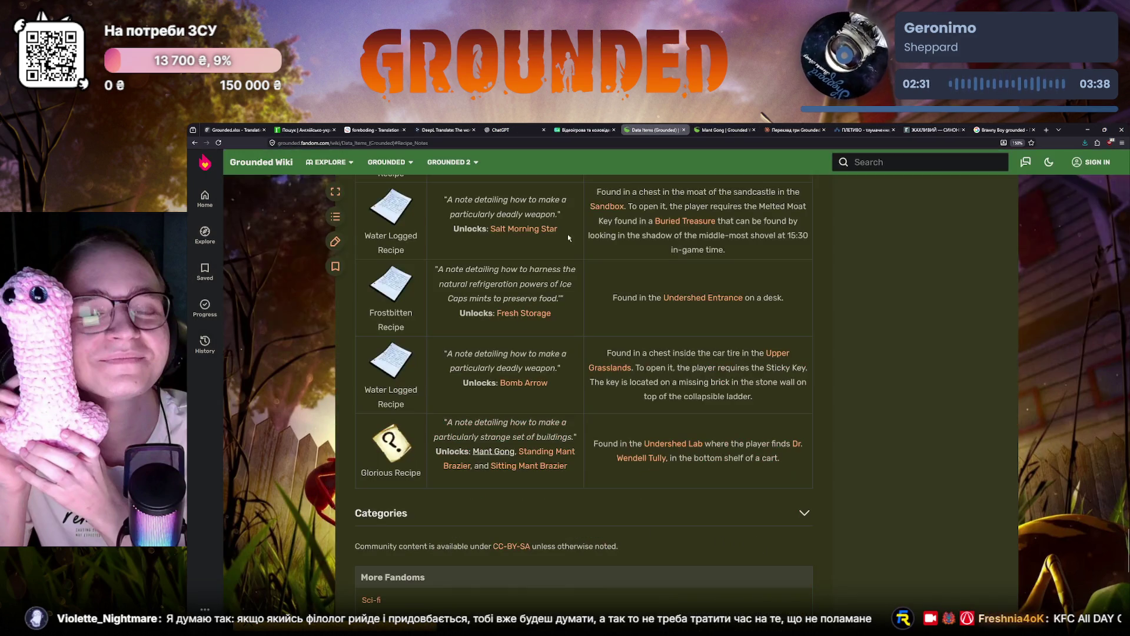
# Step: Check the Standing Mant Brazier article, select 'Brazier' and ready the dictionary search box
pyautogui.middleClick(546, 451)
pyautogui.click(686, 132)
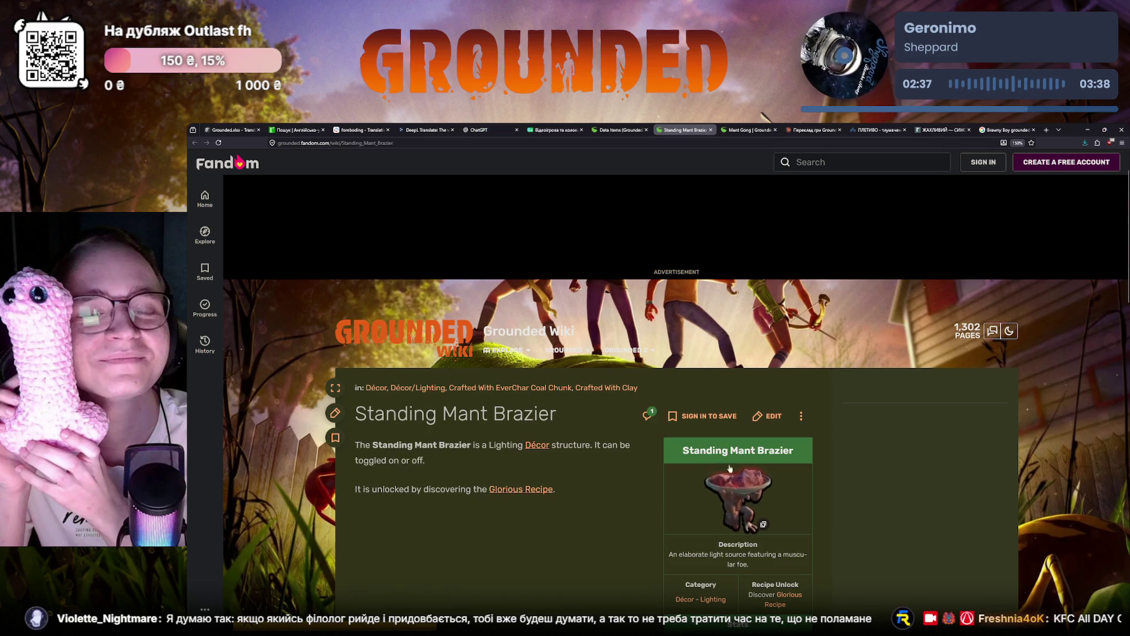
pyautogui.scroll(-2, 729, 406)
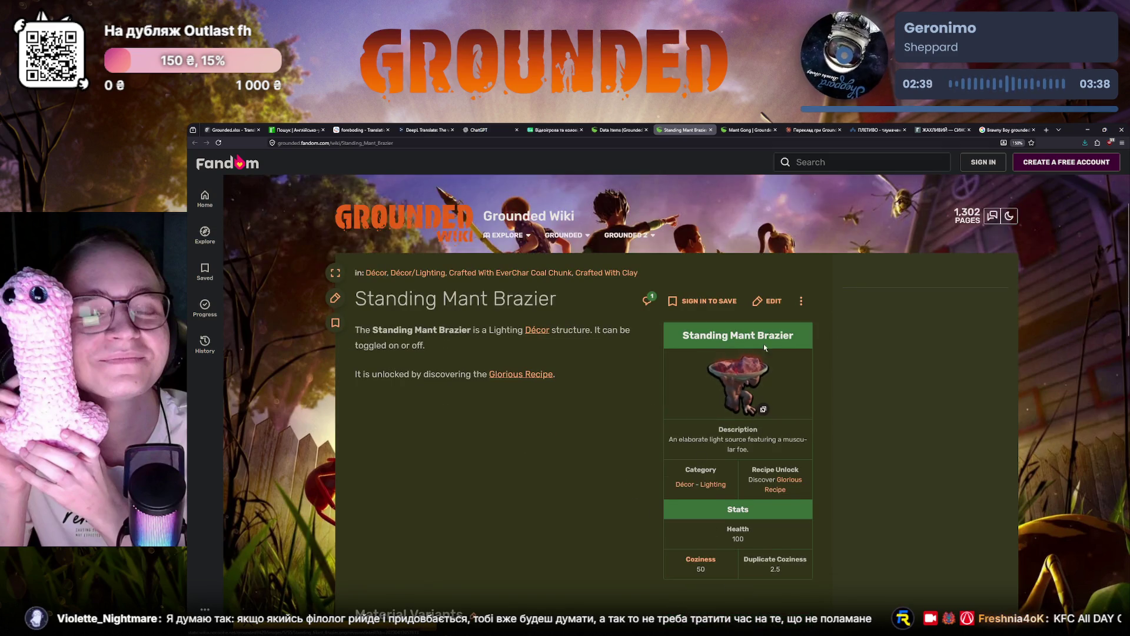
pyautogui.moveTo(759, 337); pyautogui.dragTo(796, 341)
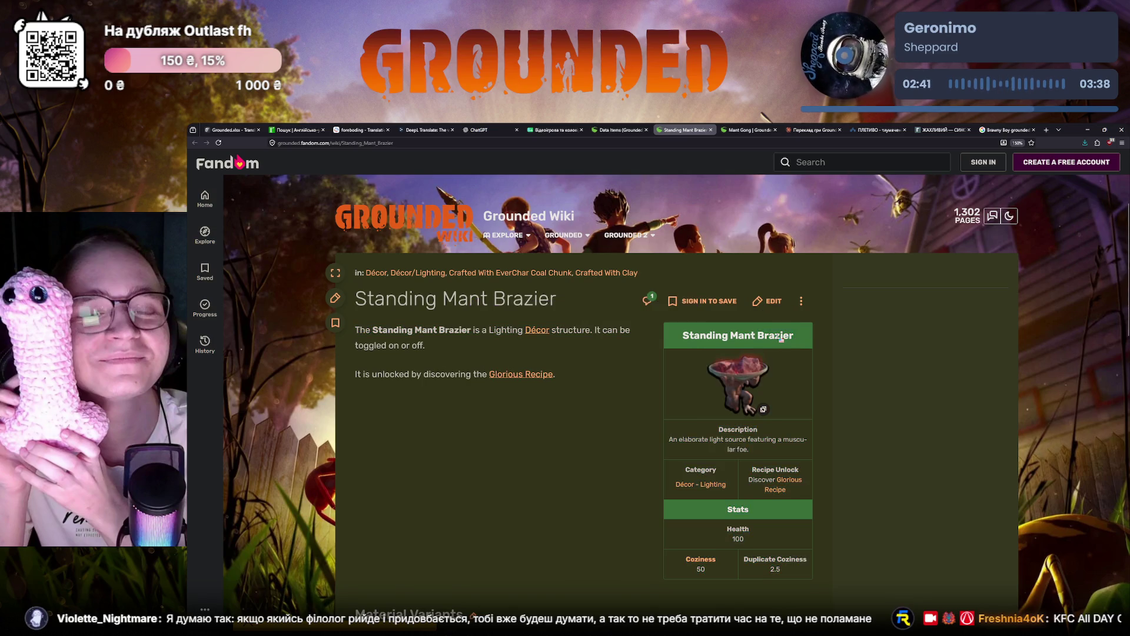
pyautogui.click(296, 130)
pyautogui.click(283, 192)
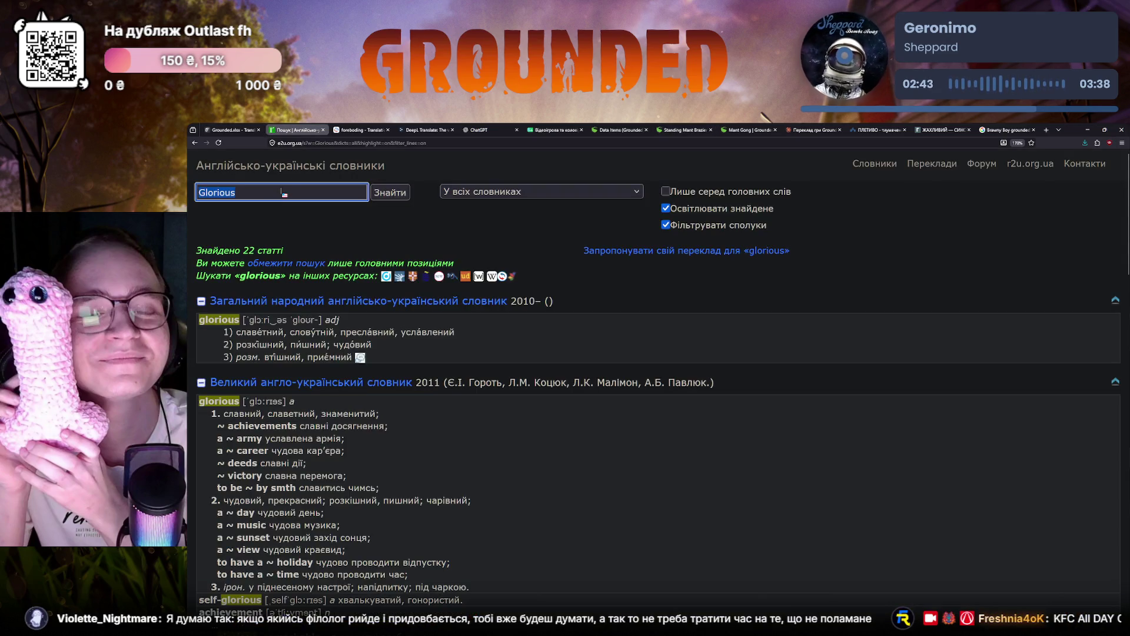
# Step: Look up 'Brazier' in the e2u dictionary (жаровня) and return to the Glorious Recipe translation field
pyautogui.press('Return')
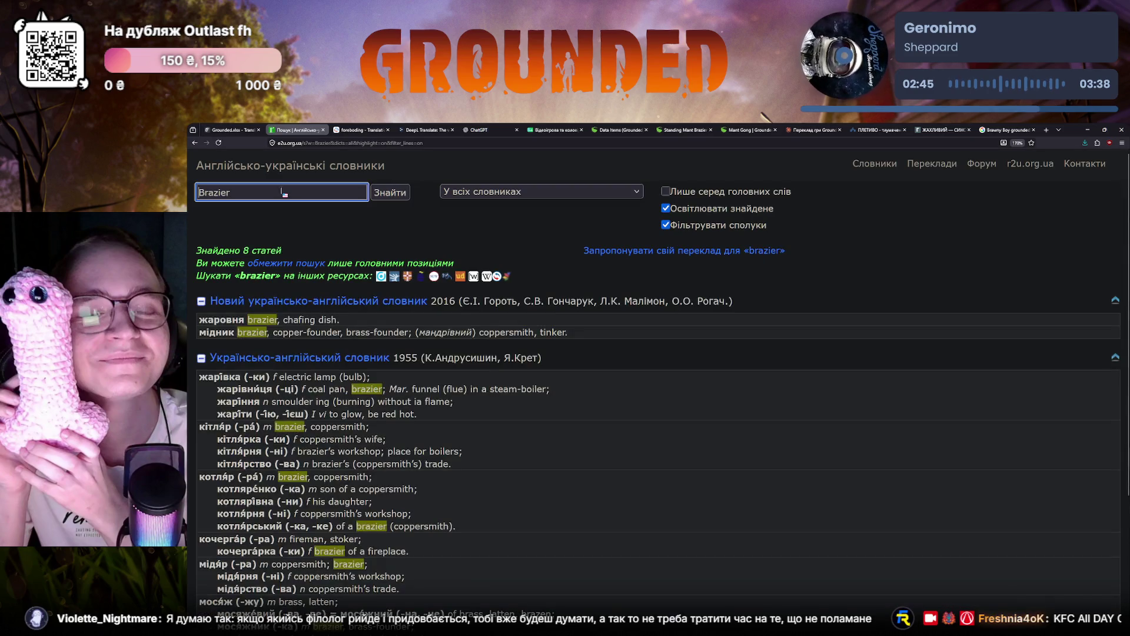
pyautogui.hotkey('ctrl', 'shift', 'Tab')
pyautogui.click(233, 224)
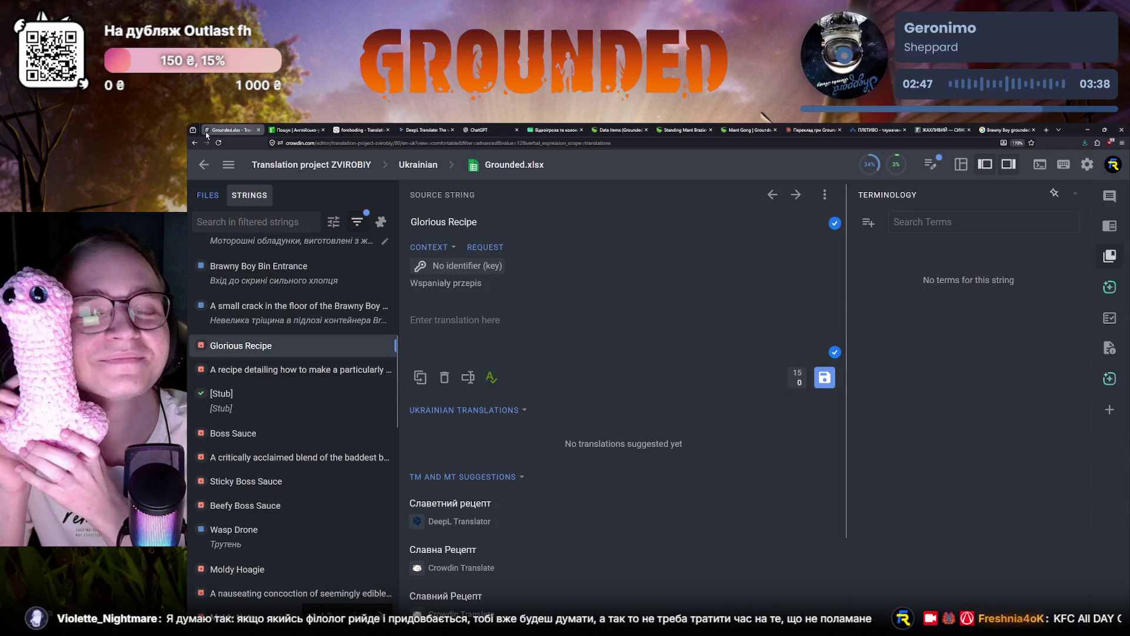
pyautogui.click(446, 320)
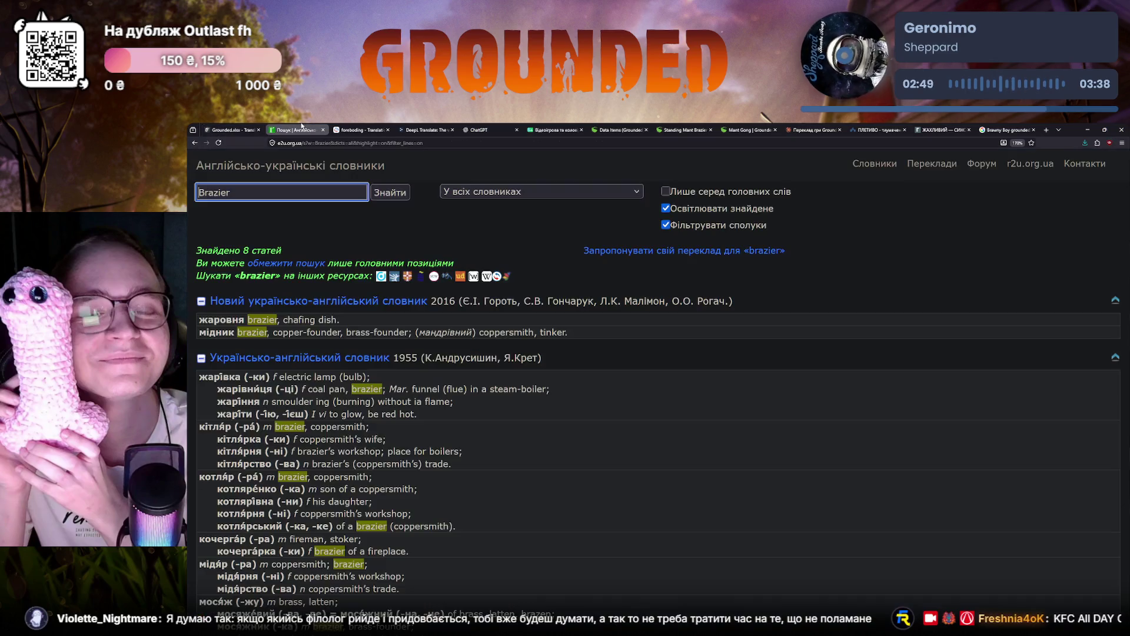
# Step: Go back to the glorious dictionary results, then open Sitting Mant Brazier from the Data Items wiki page
pyautogui.click(296, 130)
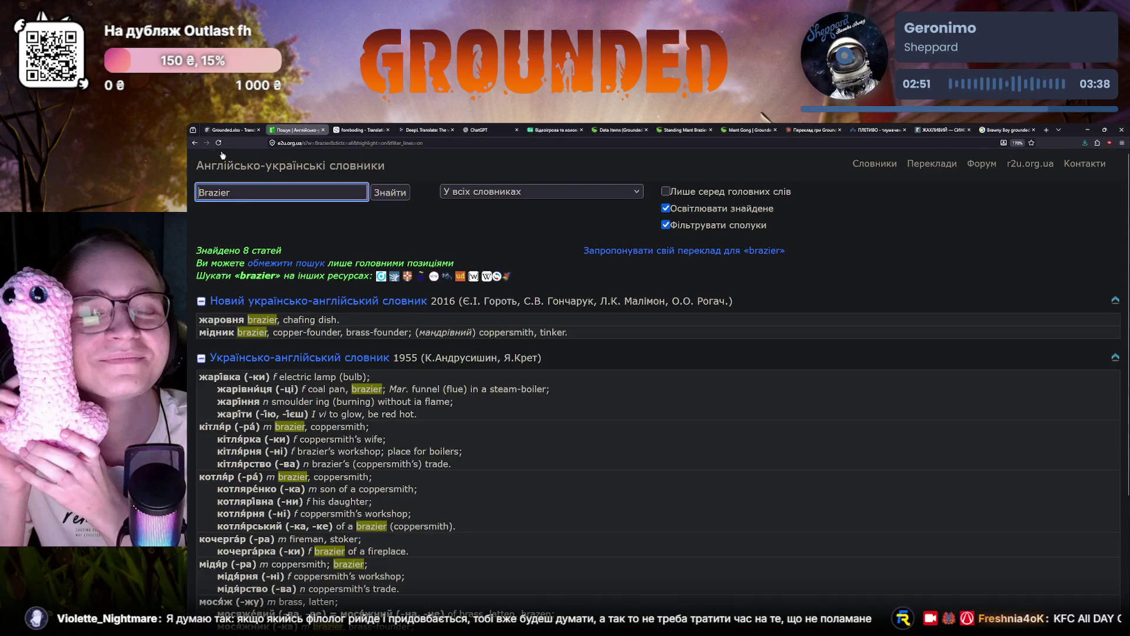
pyautogui.click(195, 142)
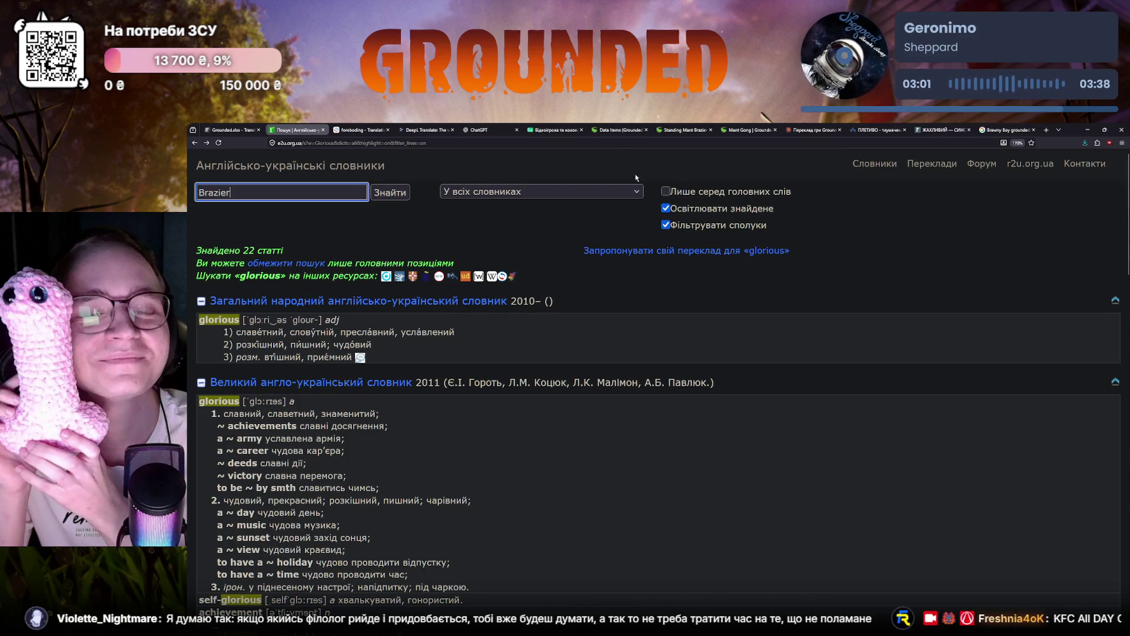
pyautogui.hotkey('ctrl', '7')
pyautogui.middleClick(522, 465)
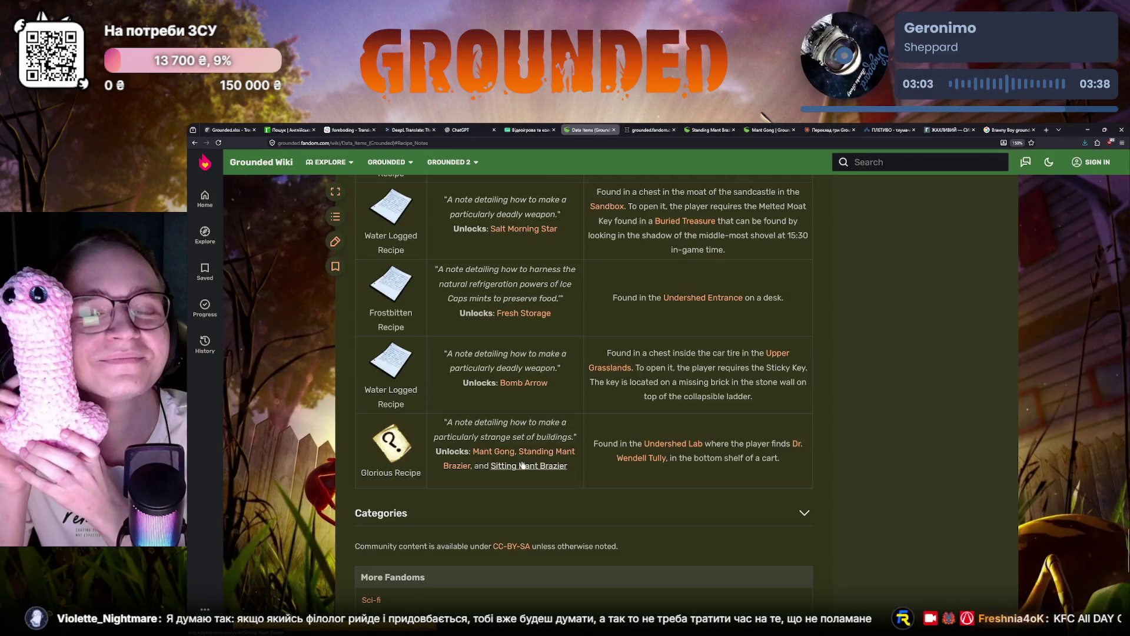
# Step: Visit the Sitting Mant Brazier, Standing Mant Brazier and Mant Gong wiki articles in turn
pyautogui.click(651, 130)
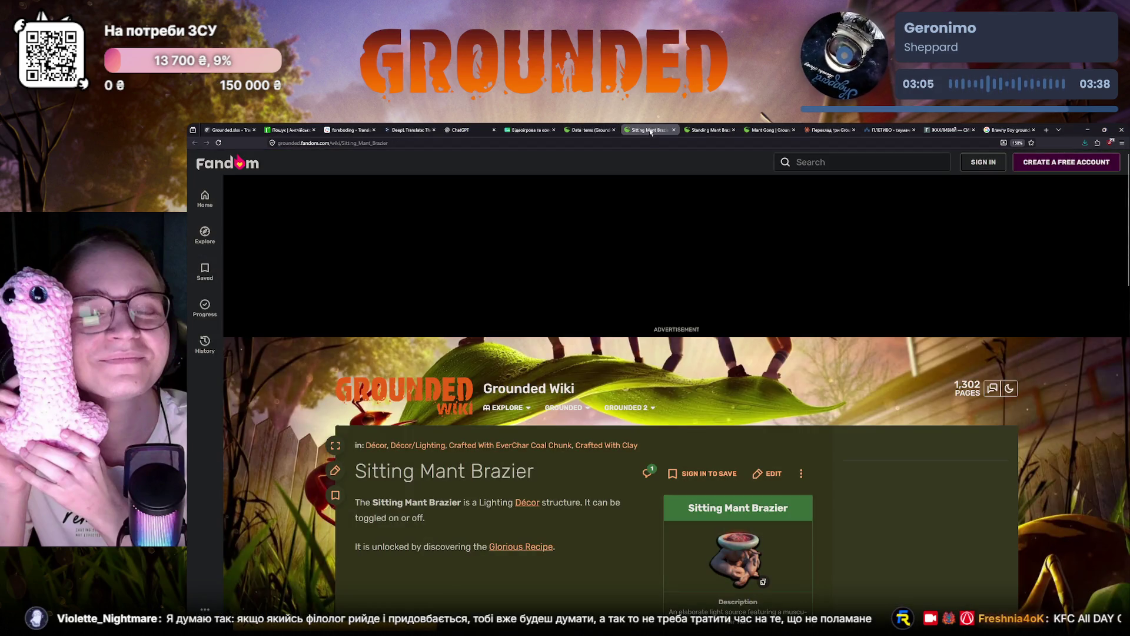
pyautogui.click(709, 131)
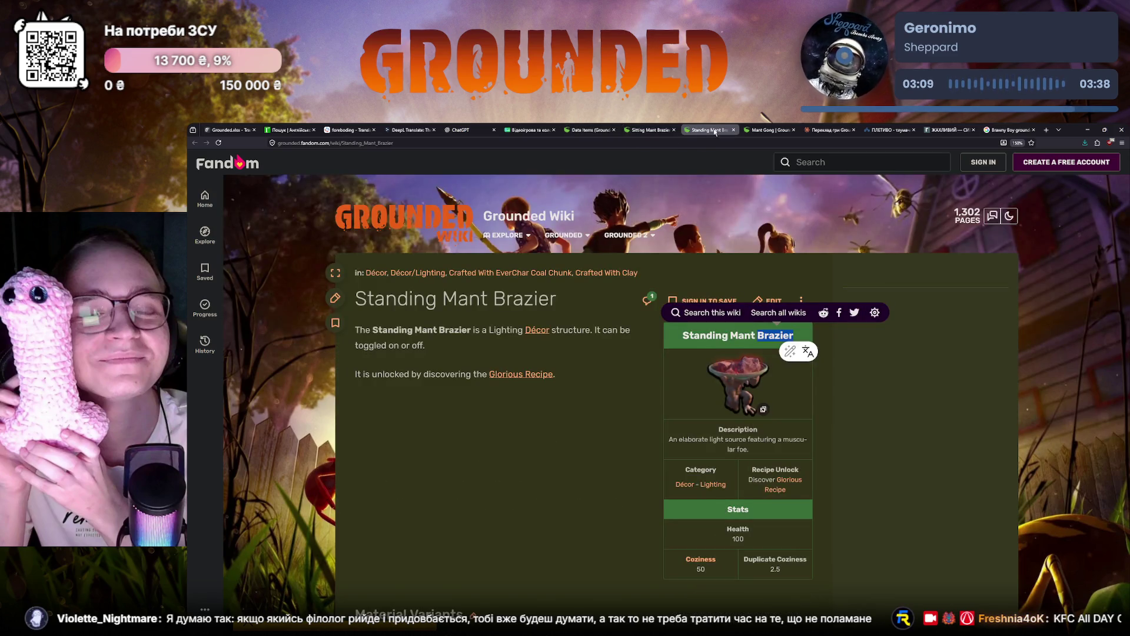
pyautogui.click(771, 129)
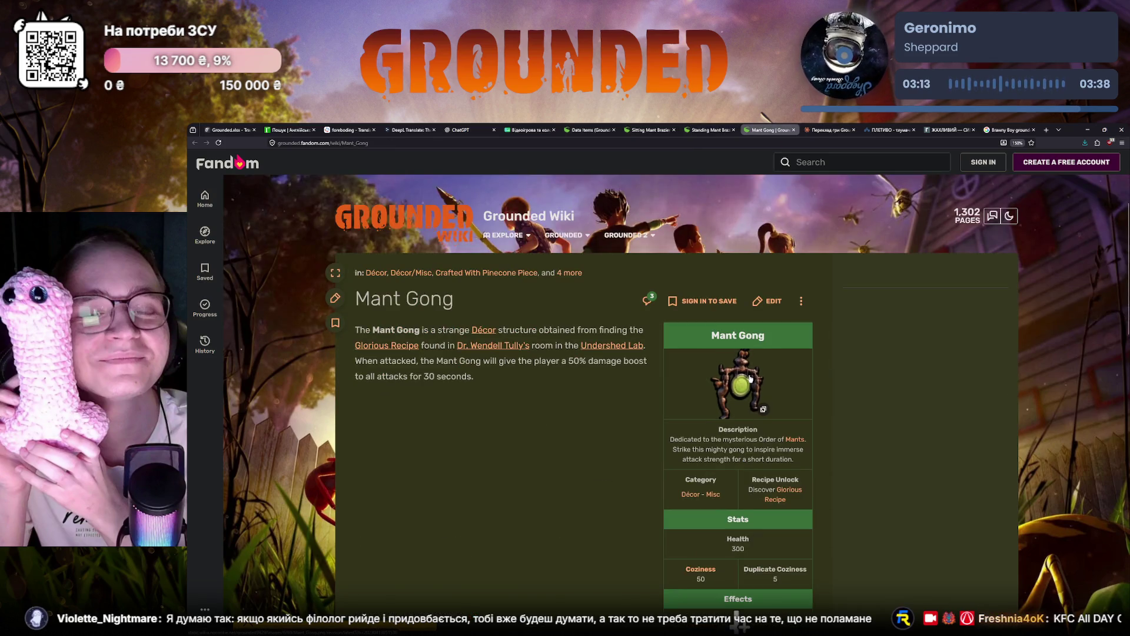
# Step: Cycle back through the brazier articles and return to the Mant Gong recipe for comparison
pyautogui.hotkey('ctrl', 'shift', 'Tab')
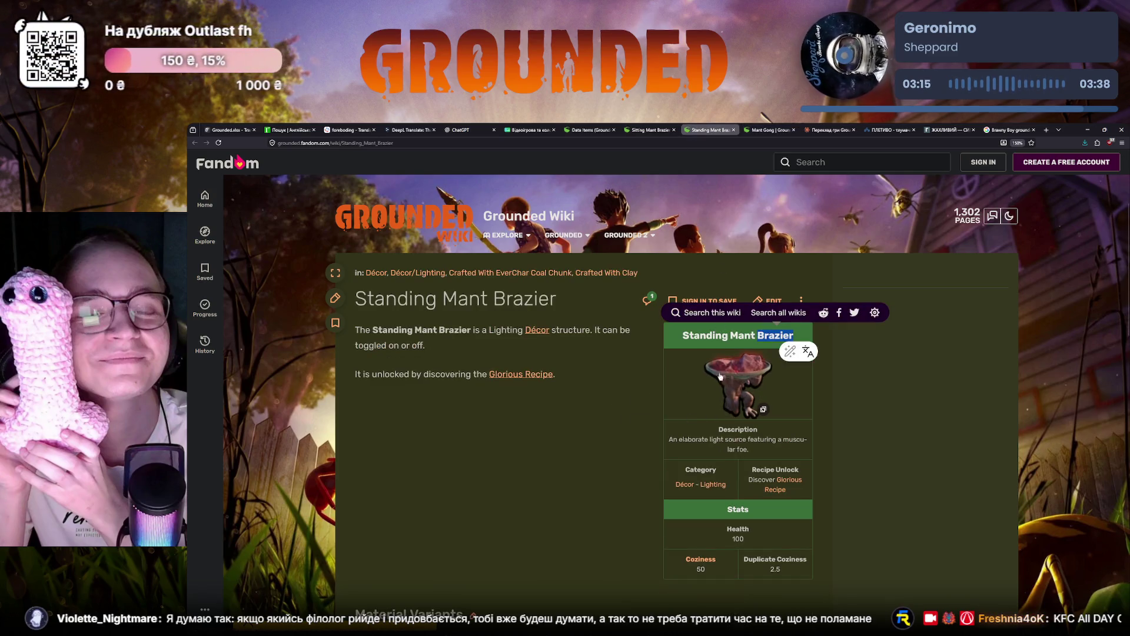
pyautogui.hotkey('ctrl', 'shift', 'Tab')
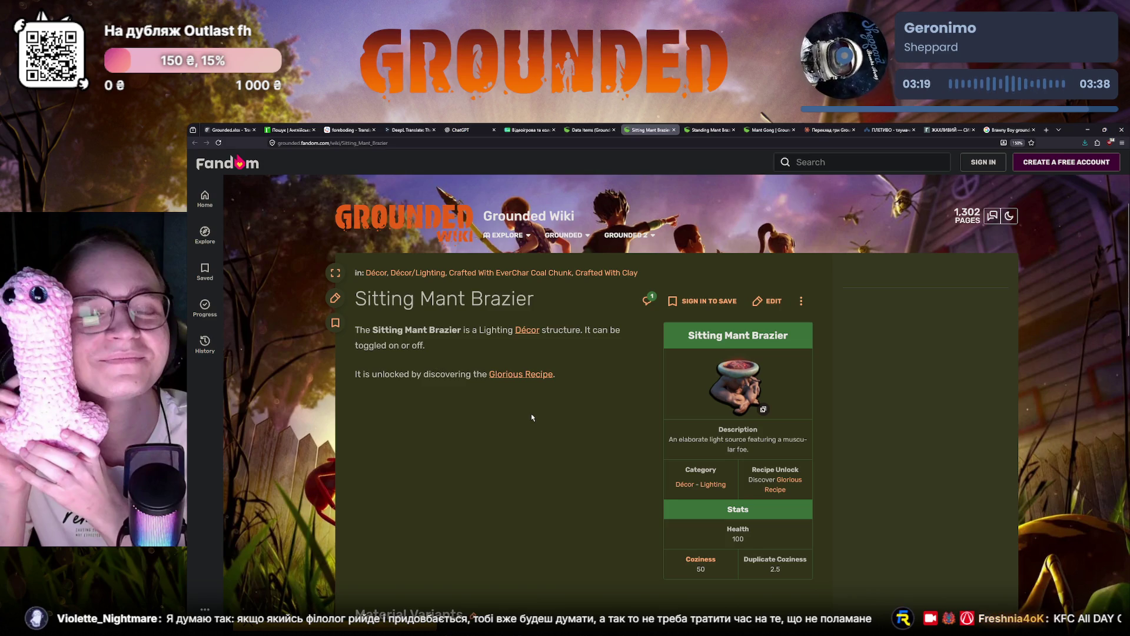
pyautogui.scroll(-3, 531, 413)
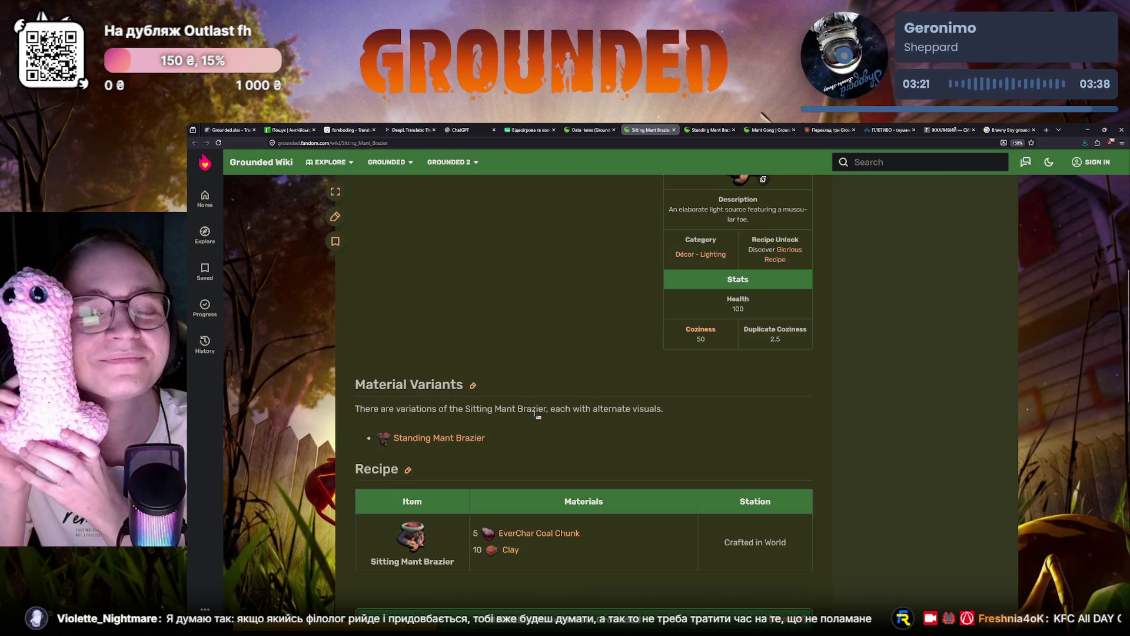
pyautogui.hotkey('ctrl', 'Tab')
pyautogui.scroll(-5, 587, 481)
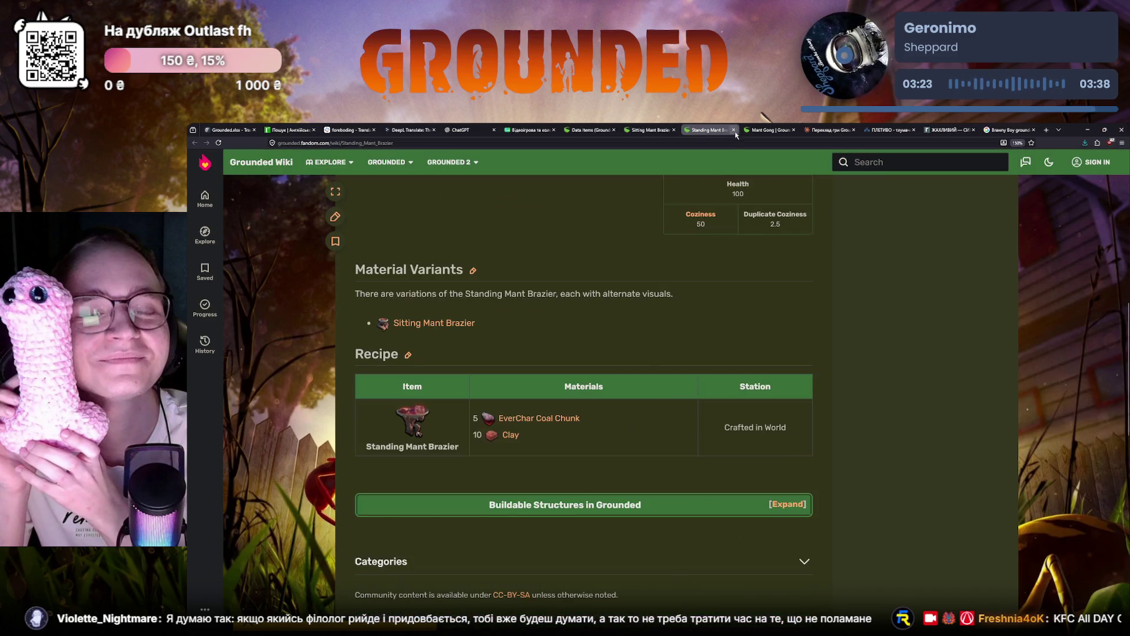
pyautogui.hotkey('ctrl', 'Tab')
pyautogui.scroll(-5, 587, 481)
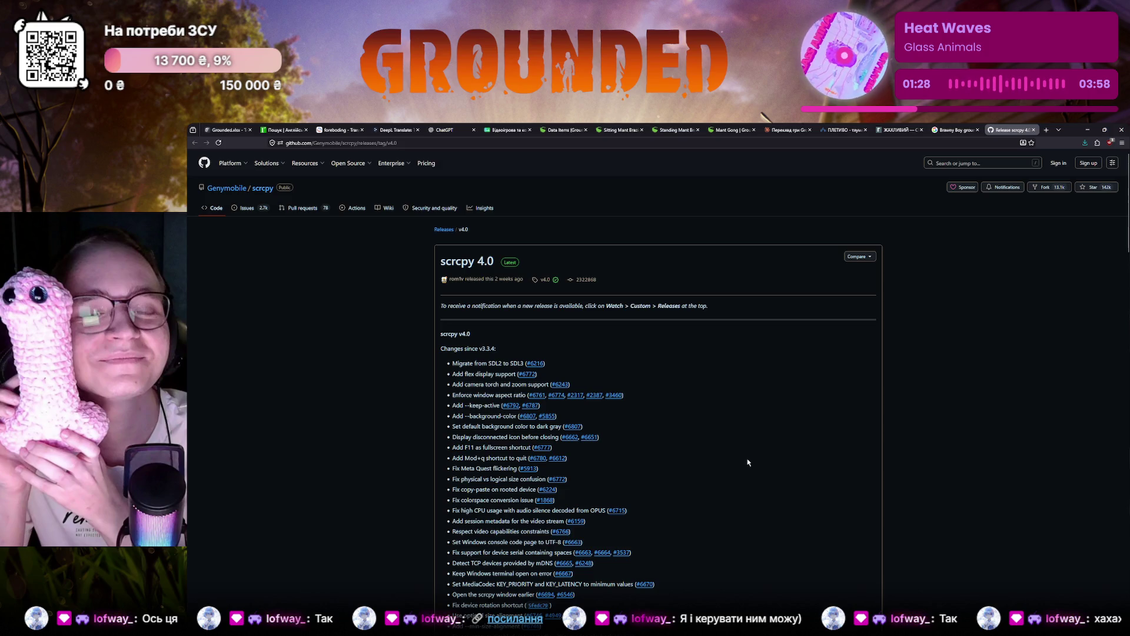
pyautogui.scroll(-3, 748, 461)
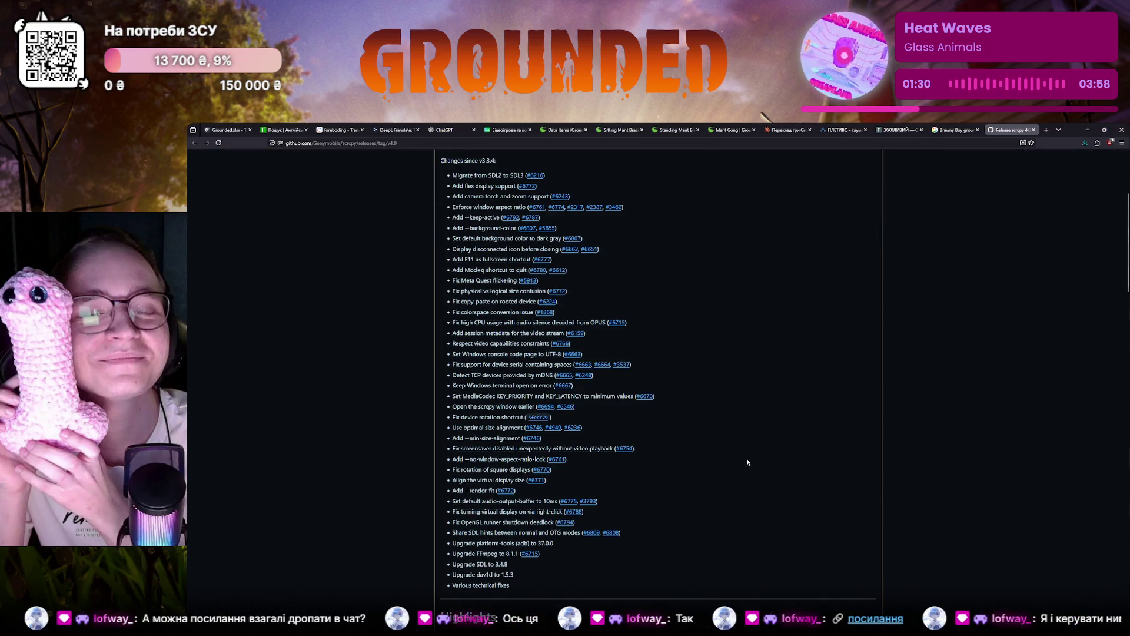
pyautogui.scroll(-3, 746, 462)
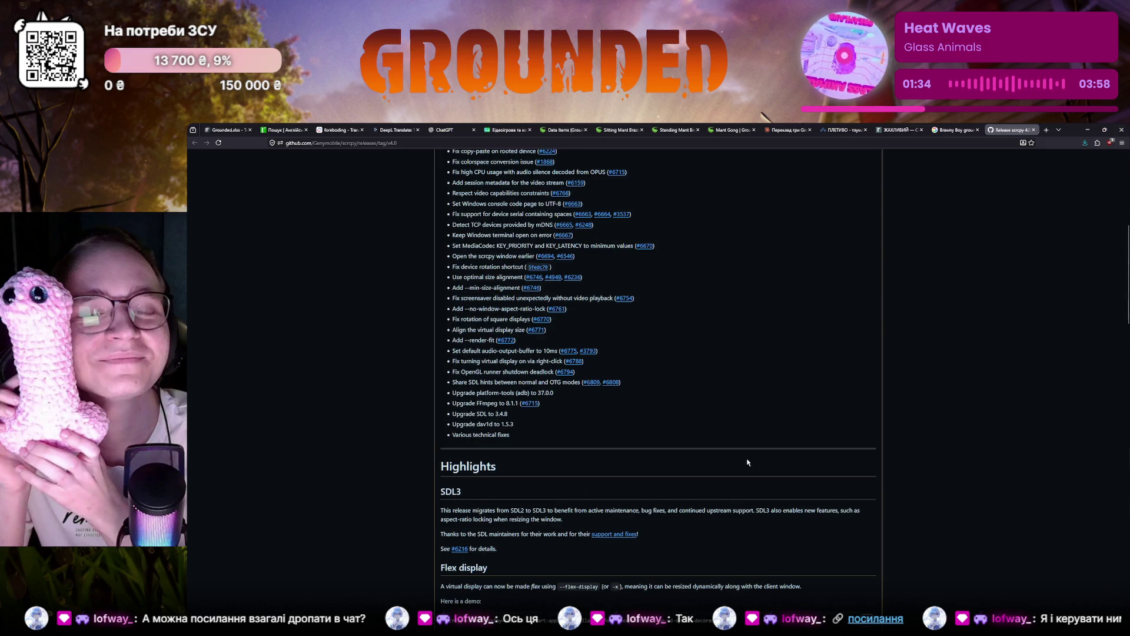
pyautogui.scroll(-2, 747, 461)
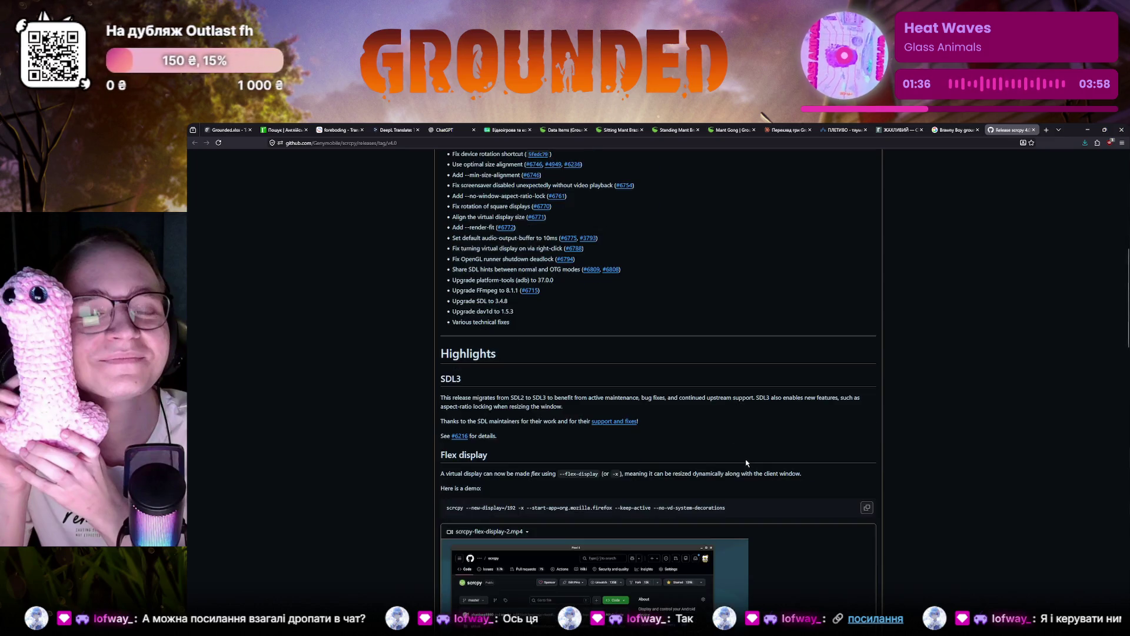
pyautogui.scroll(-2, 747, 460)
pyautogui.scroll(-1, 590, 568)
pyautogui.scroll(-1, 451, 427)
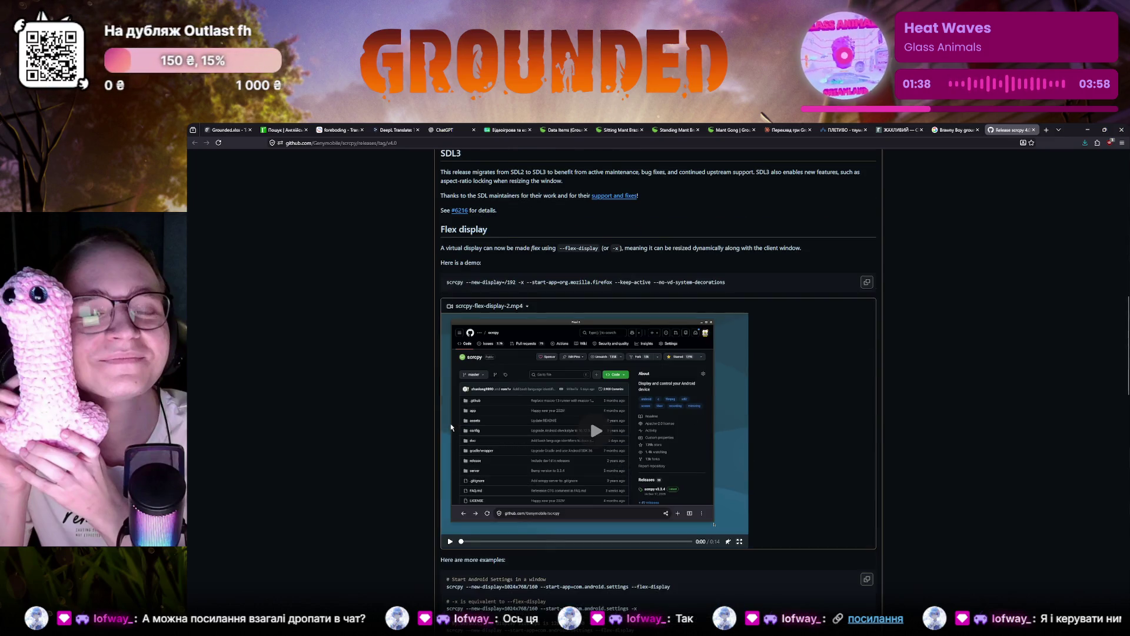
pyautogui.scroll(-2, 451, 428)
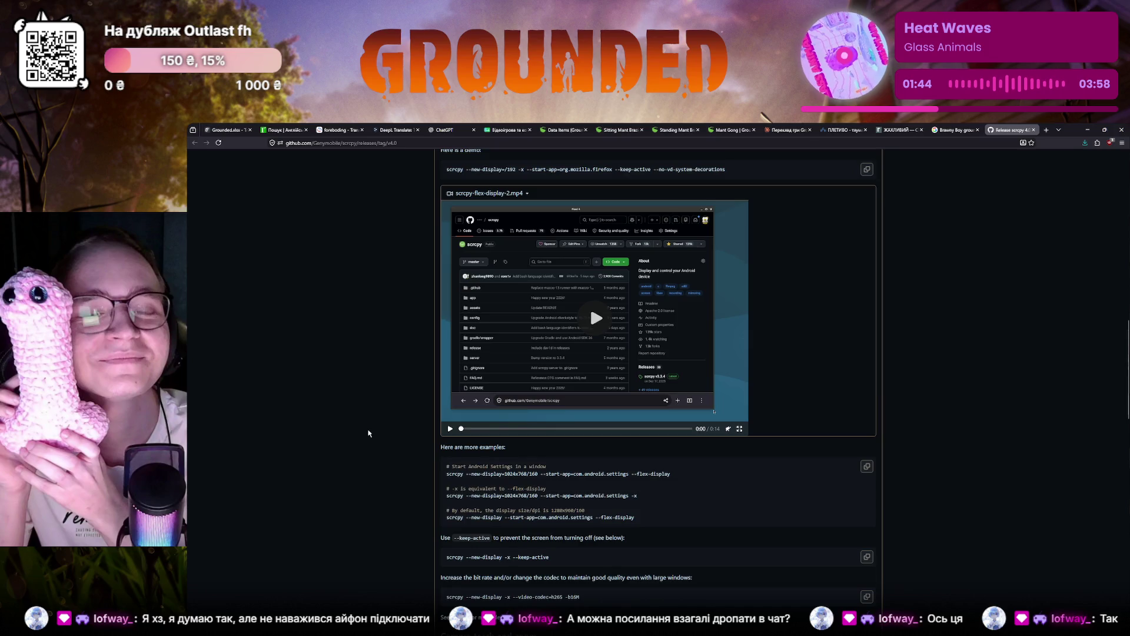
pyautogui.scroll(-4, 369, 432)
pyautogui.scroll(-1, 369, 432)
pyautogui.scroll(-2, 370, 432)
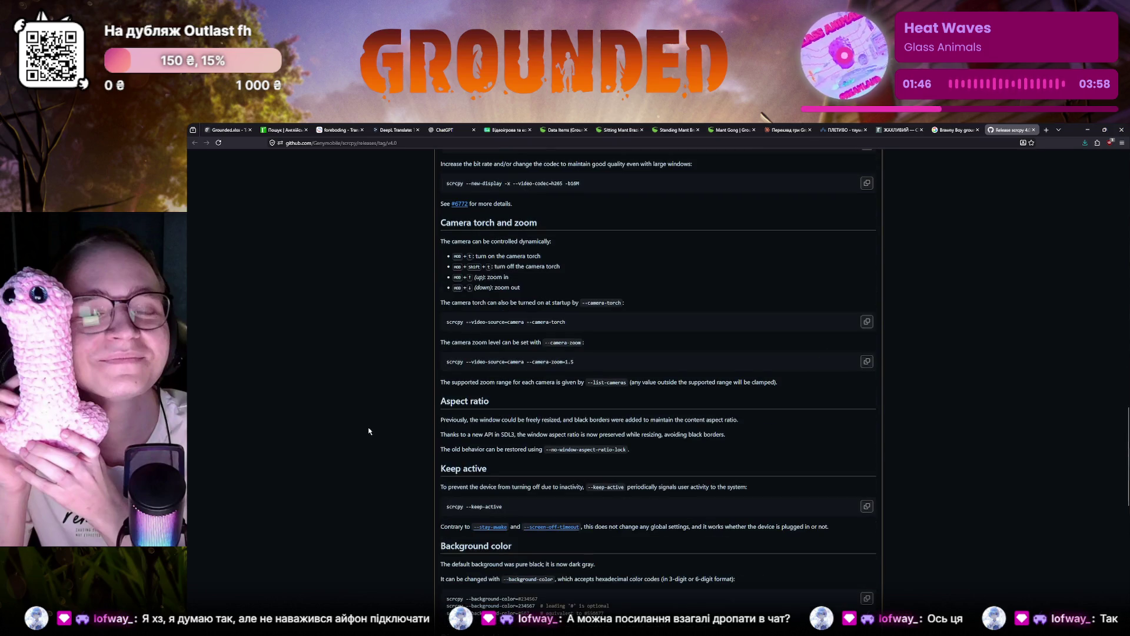
pyautogui.scroll(-2, 370, 431)
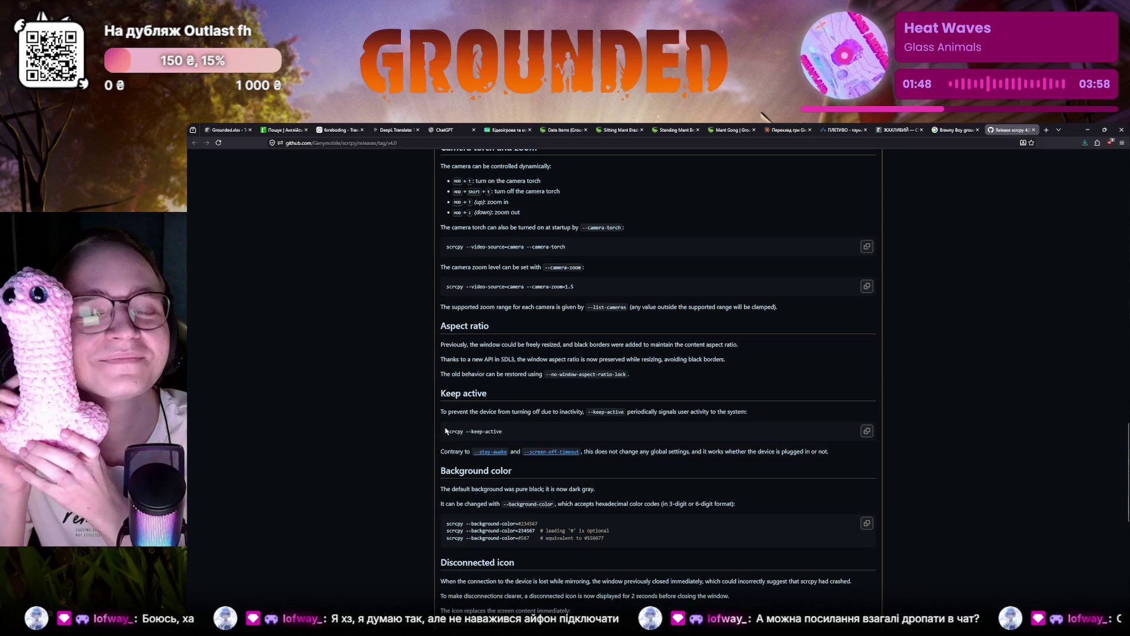
pyautogui.scroll(-2, 376, 439)
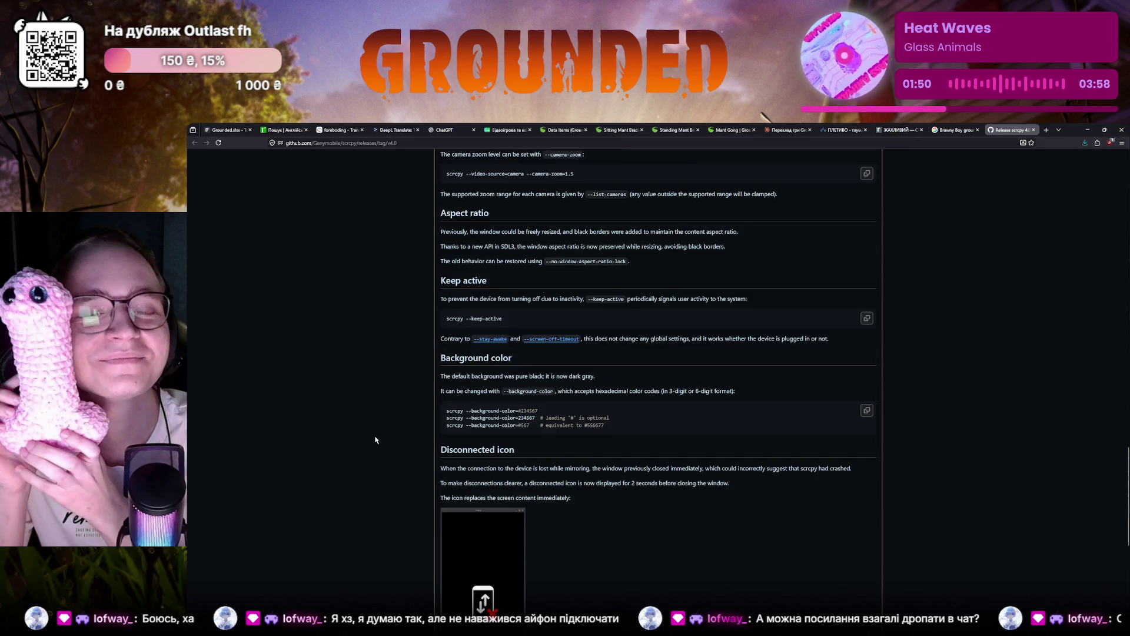
pyautogui.scroll(-2, 376, 439)
pyautogui.scroll(-1, 376, 439)
pyautogui.scroll(-1, 376, 439)
pyautogui.scroll(-1, 377, 439)
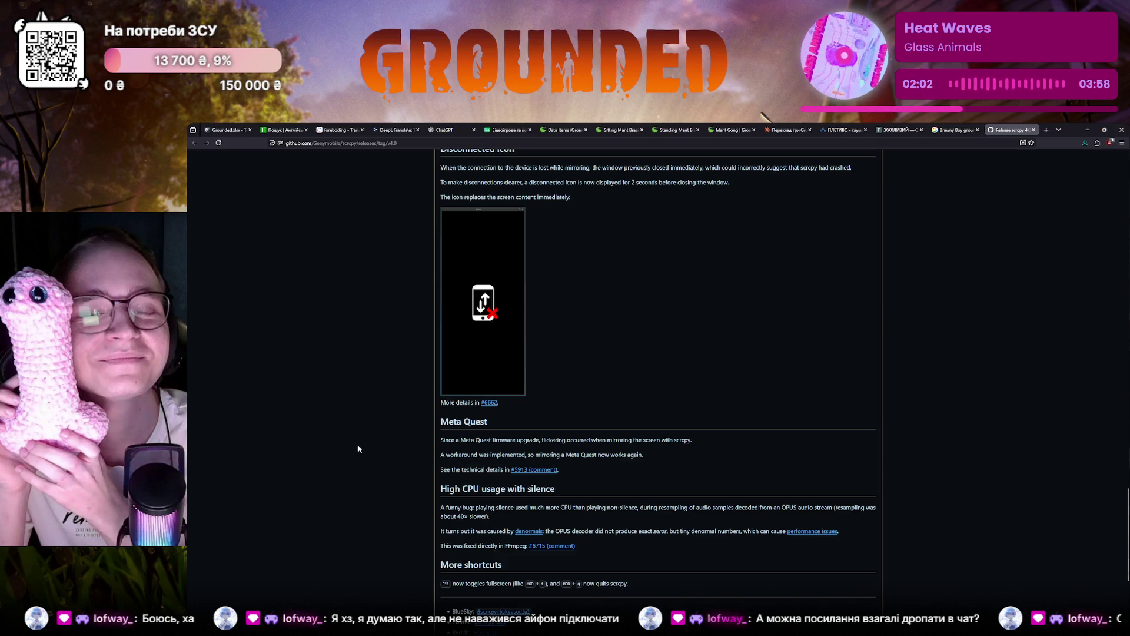
pyautogui.scroll(-3, 322, 482)
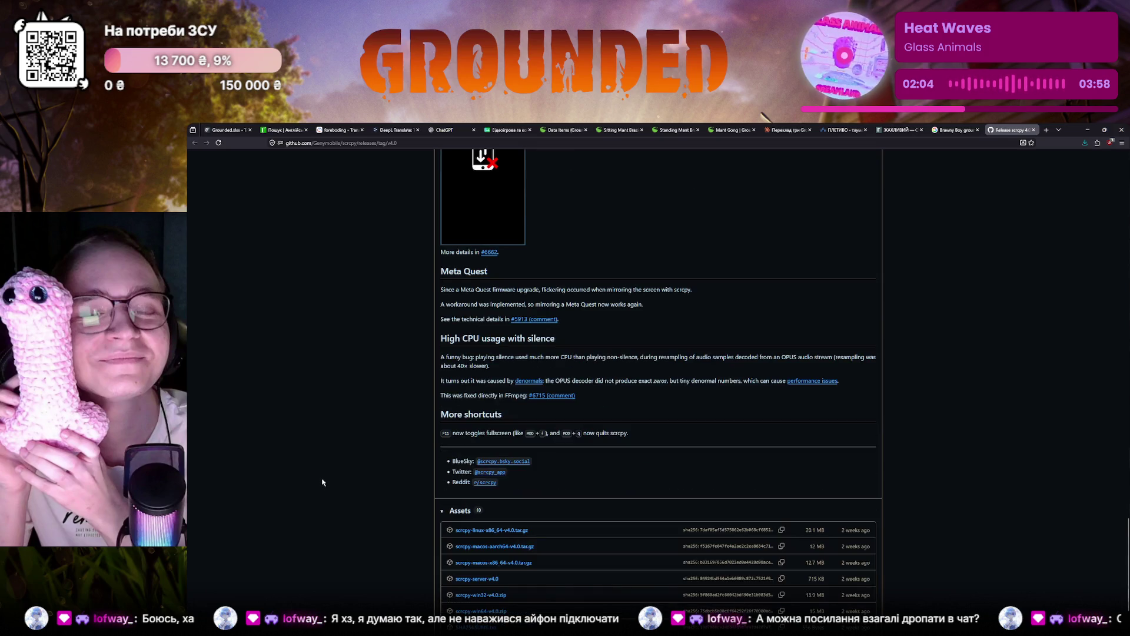
pyautogui.scroll(-2, 323, 481)
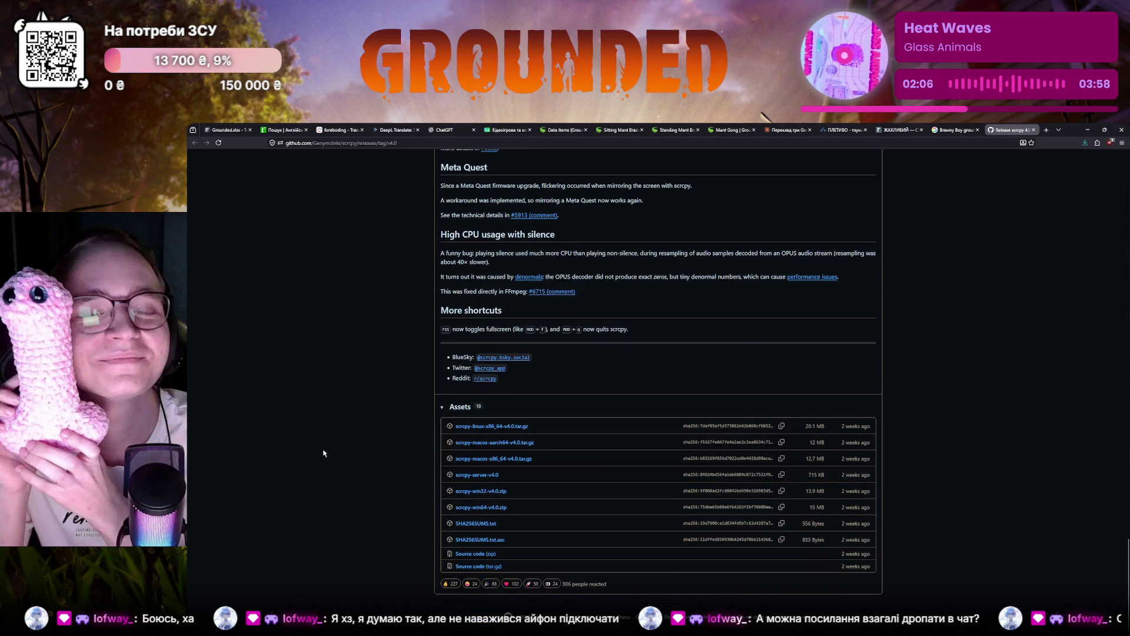
pyautogui.scroll(2, 336, 459)
pyautogui.scroll(2, 353, 465)
pyautogui.scroll(4, 355, 468)
pyautogui.scroll(4, 354, 471)
pyautogui.scroll(2, 362, 424)
pyautogui.scroll(4, 371, 371)
pyautogui.scroll(4, 381, 309)
pyautogui.scroll(3, 381, 309)
pyautogui.scroll(4, 379, 310)
pyautogui.scroll(2, 380, 309)
pyautogui.scroll(4, 379, 309)
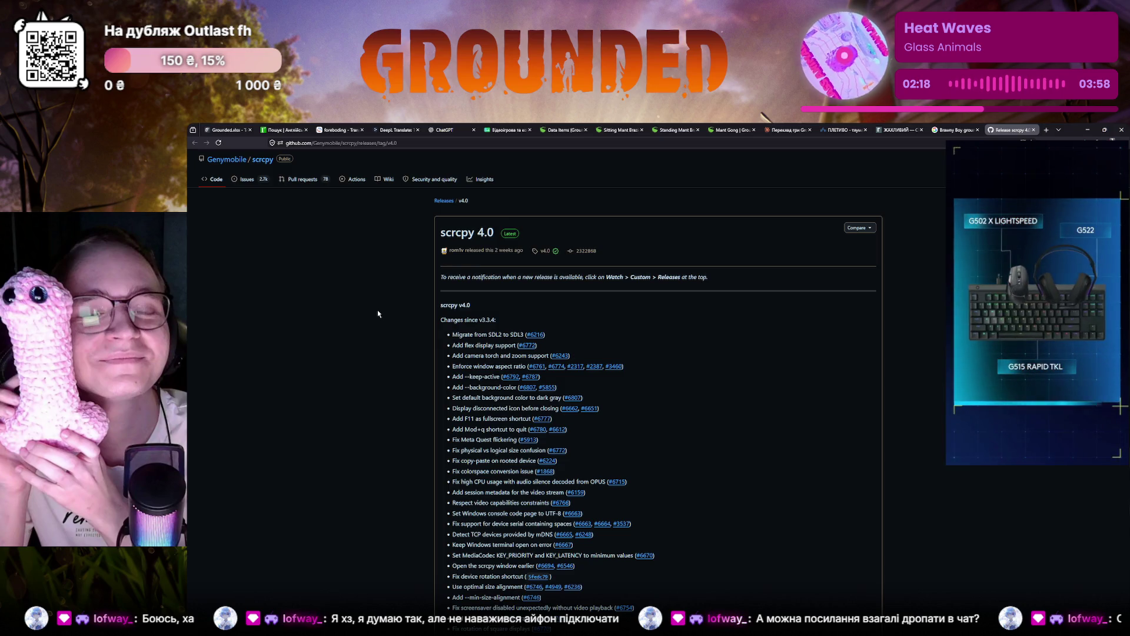
pyautogui.scroll(-1, 337, 571)
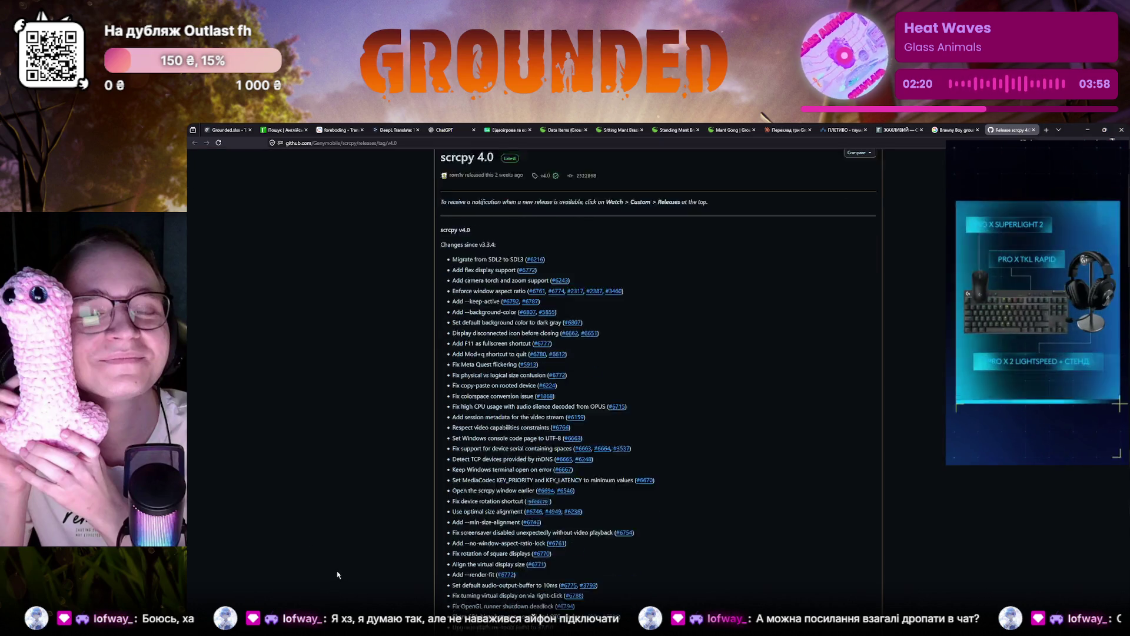
pyautogui.scroll(-1, 337, 571)
pyautogui.scroll(-1, 394, 382)
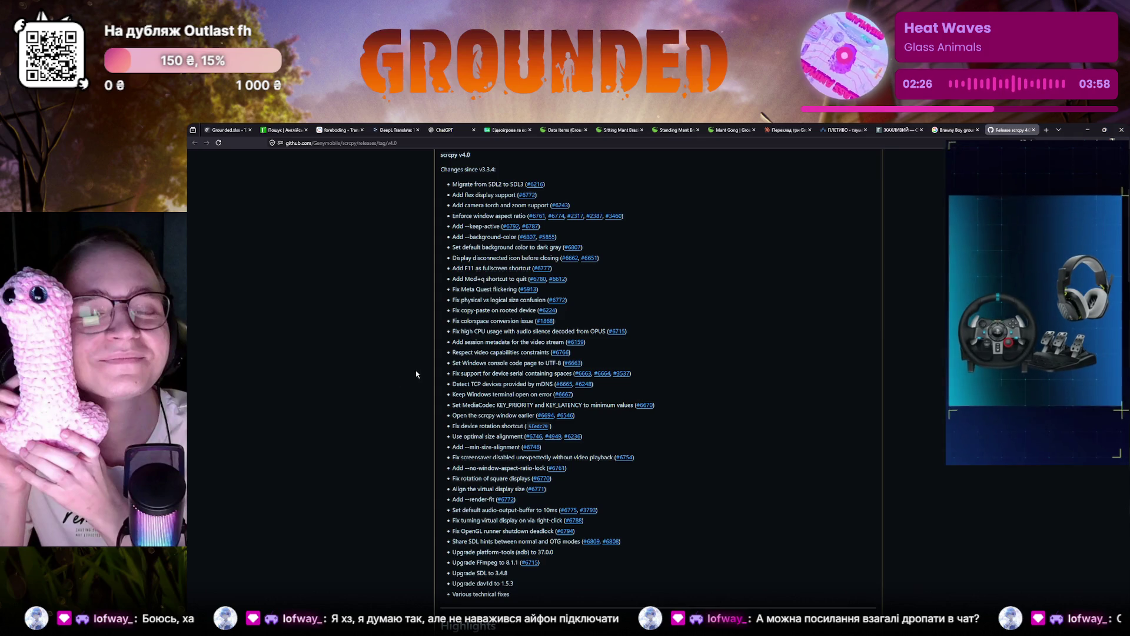
pyautogui.scroll(-3, 416, 374)
pyautogui.moveTo(448, 375)
pyautogui.mouseDown()
pyautogui.moveTo(492, 482)
pyautogui.moveTo(455, 386)
pyautogui.mouseUp()
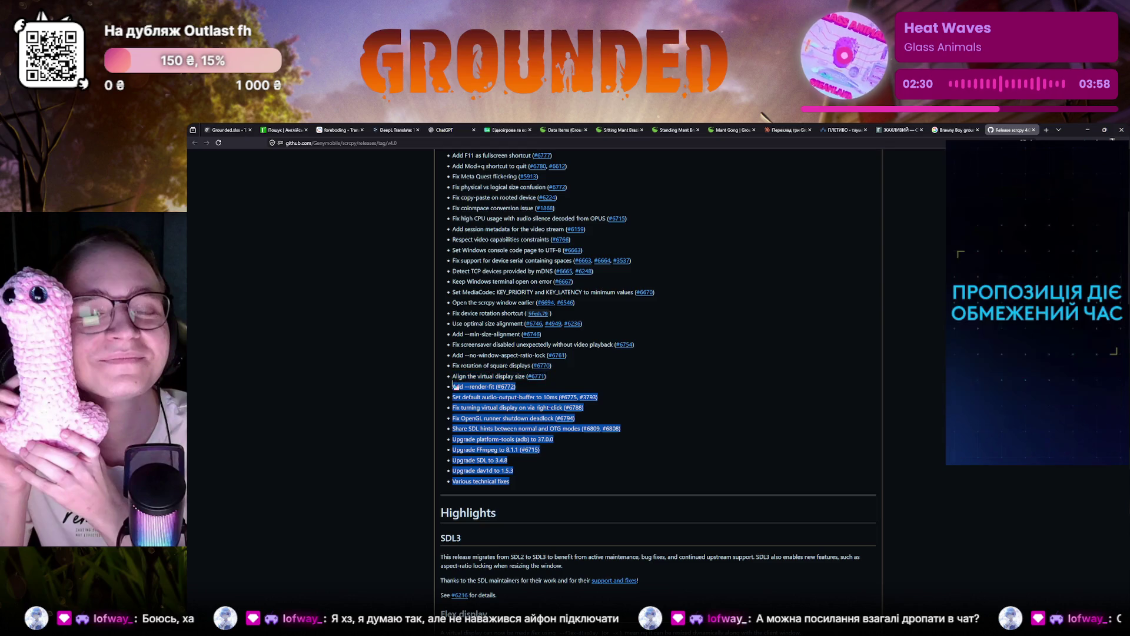
# Step: Close the scrcpy 4.0 release notes and return to the Crowdin Glorious Recipe string
pyautogui.click(440, 390)
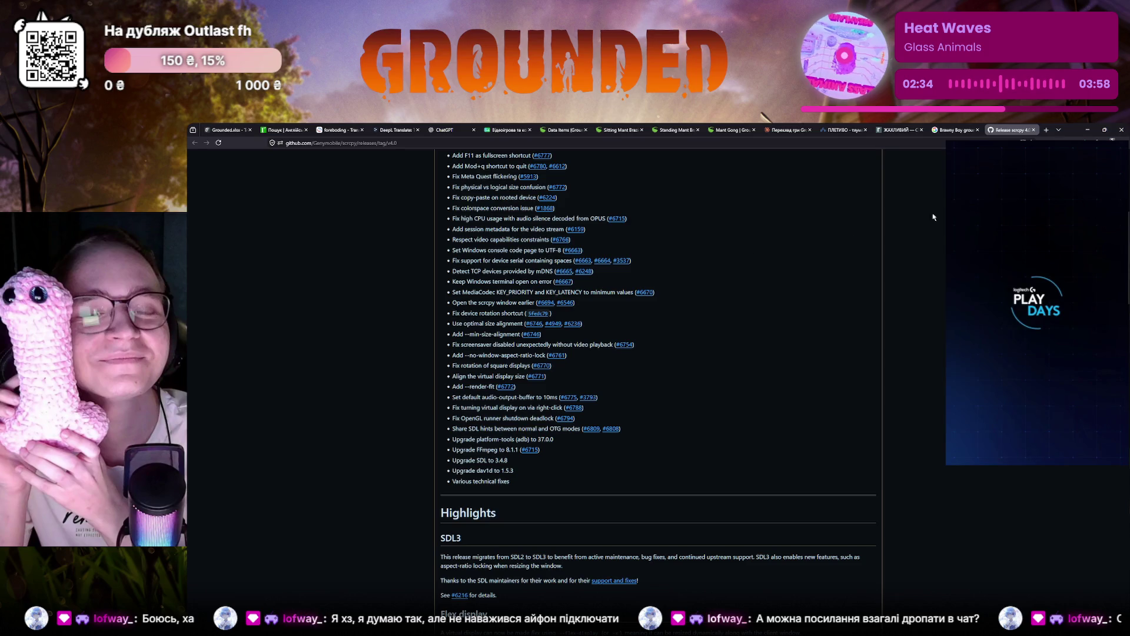
pyautogui.hotkey('ctrl', 'w')
pyautogui.hotkey('ctrl', '1')
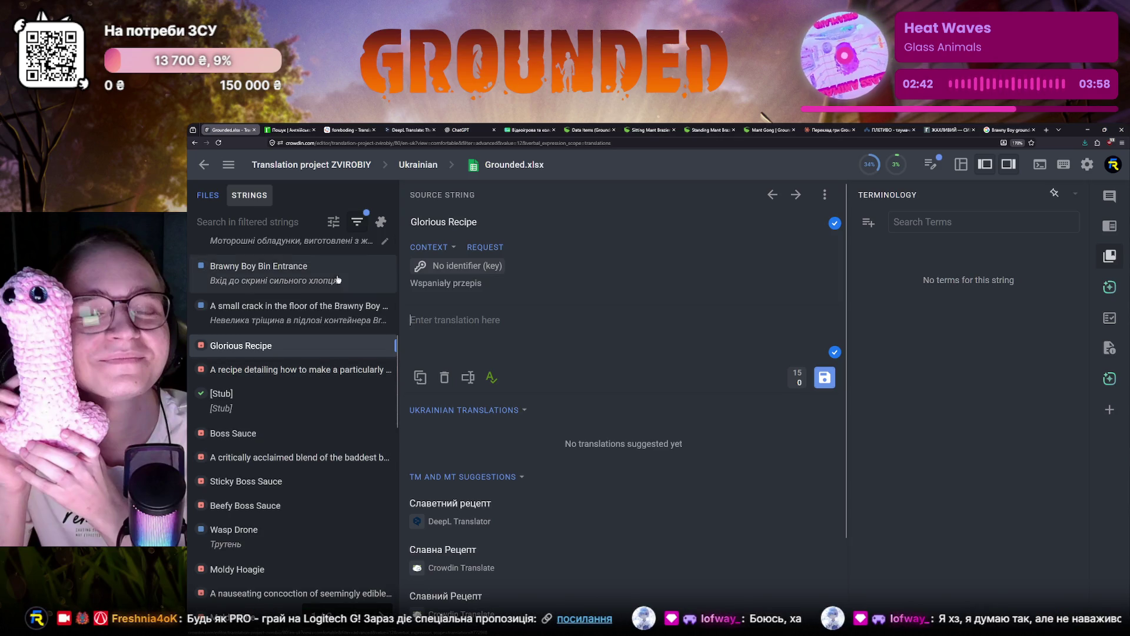
# Step: Review the dictionary entries for glorious, then pick the Polish word Wspaniały from the string context
pyautogui.click(290, 129)
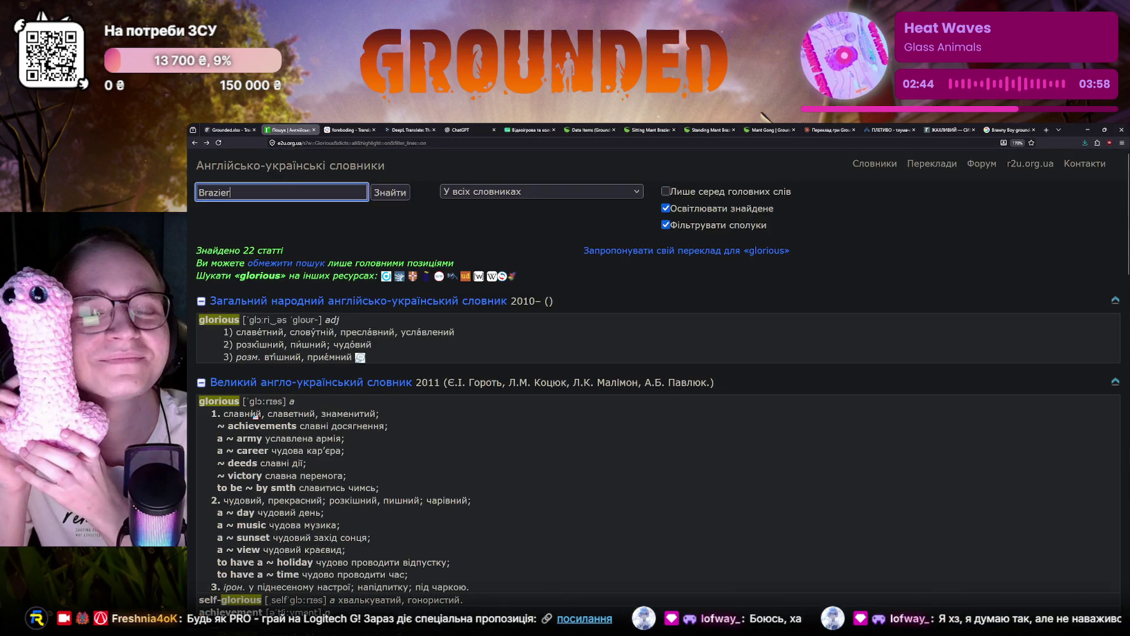
pyautogui.scroll(-3, 256, 416)
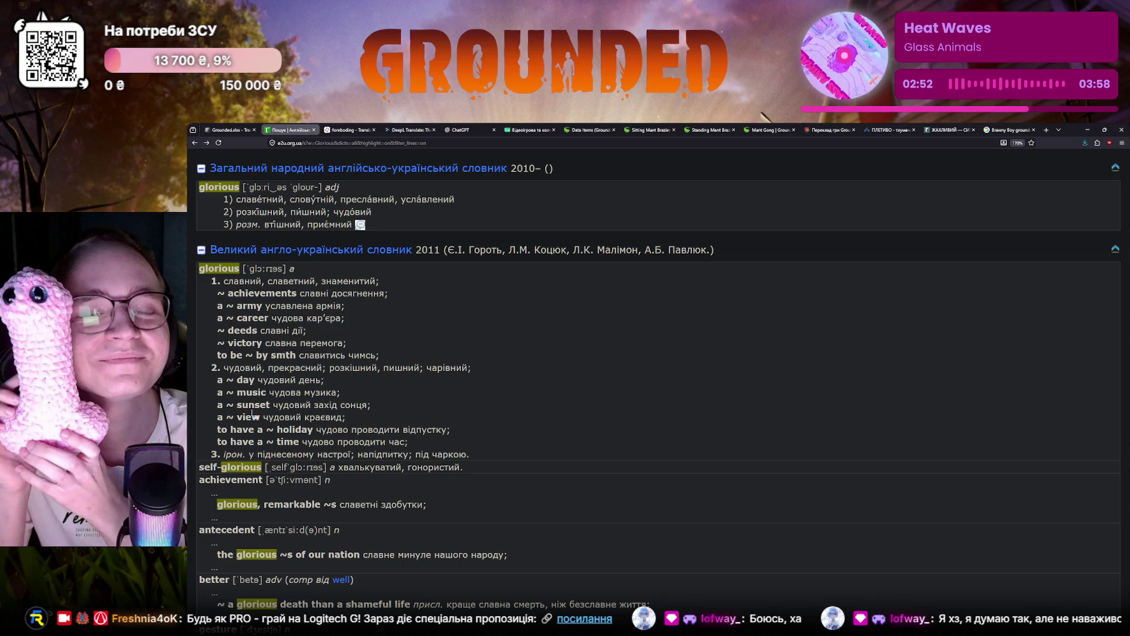
pyautogui.hotkey('ctrl', 'shift', 'Tab')
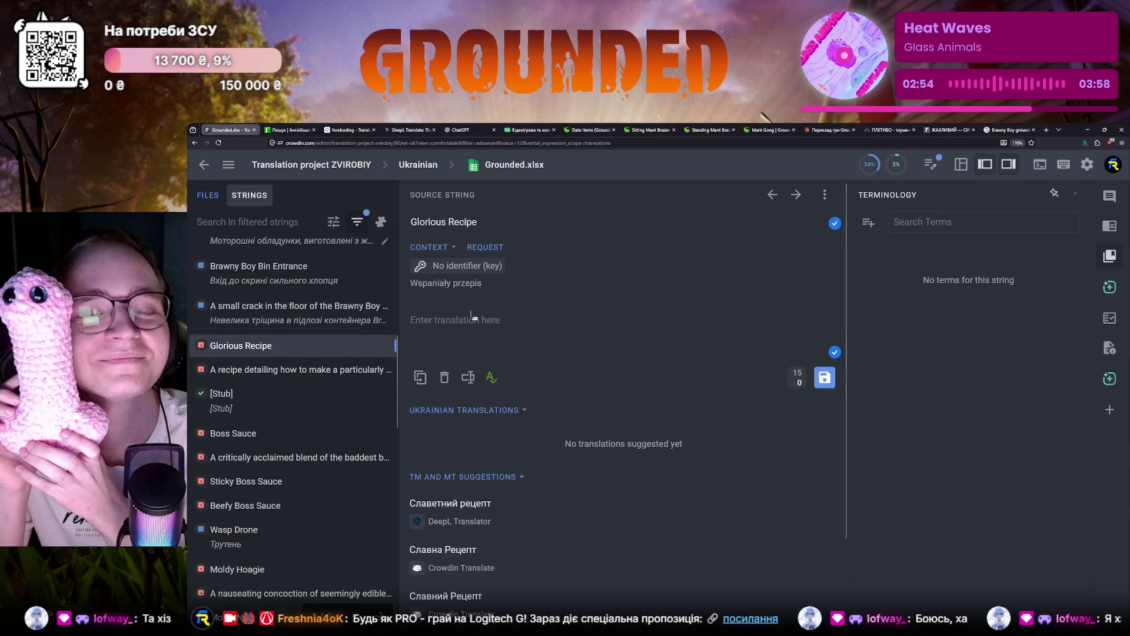
pyautogui.doubleClick(415, 282)
pyautogui.hotkey('ctrl', 'c')
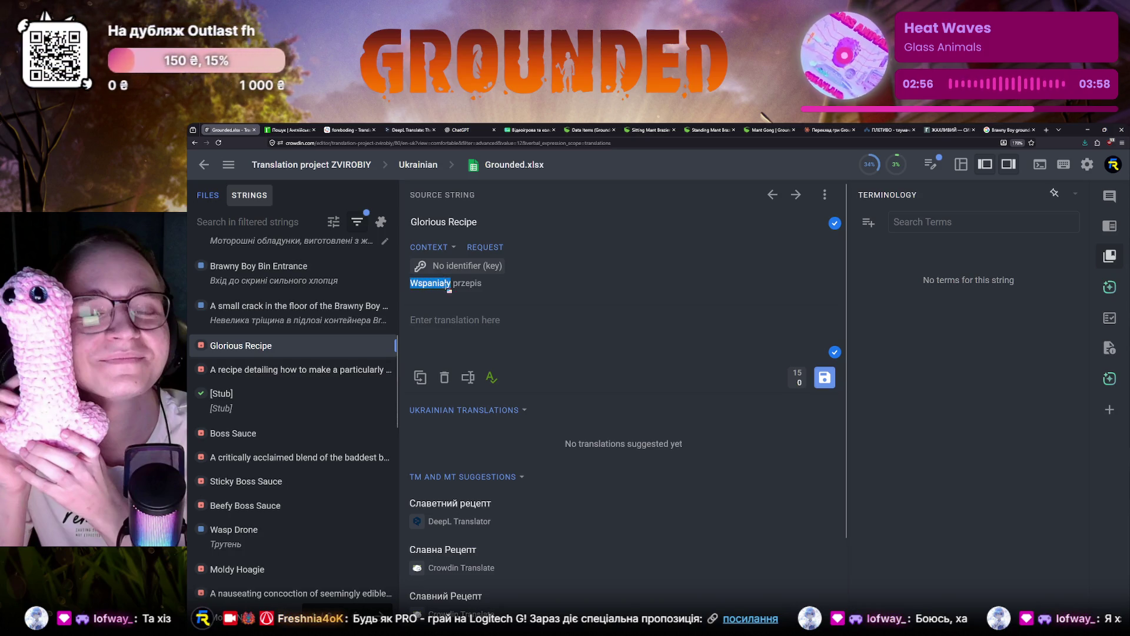
# Step: Bring up the DeepL Translator page
pyautogui.click(455, 130)
pyautogui.click(409, 130)
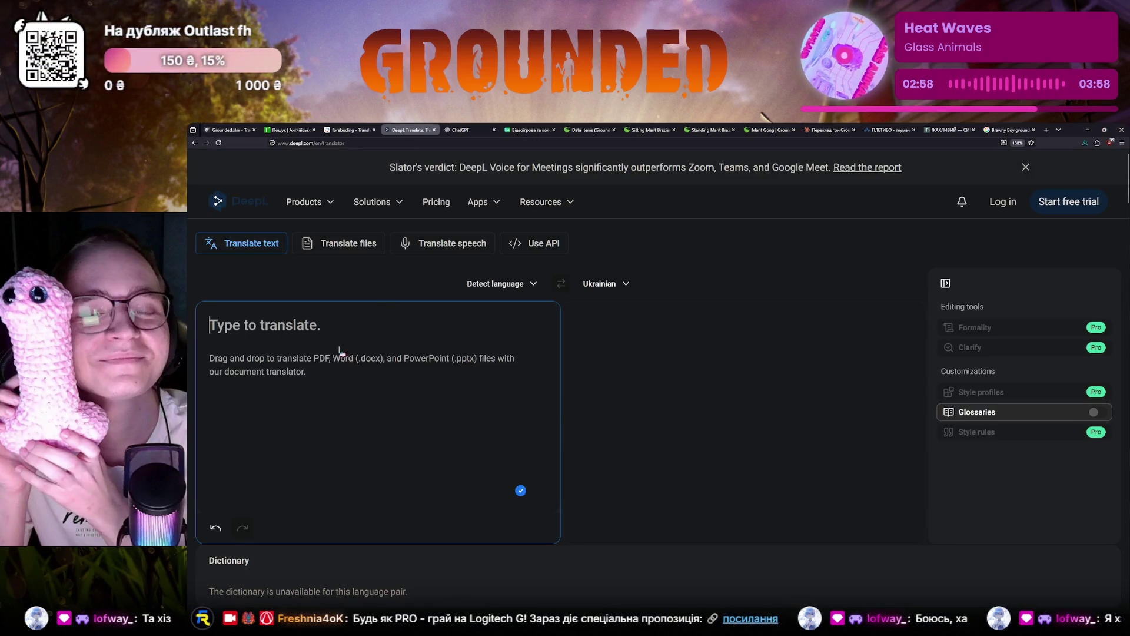
# Step: Translate Wspaniały in DeepL to get Чудовий, clear the input and return to Crowdin
pyautogui.hotkey('ctrl', 'v')
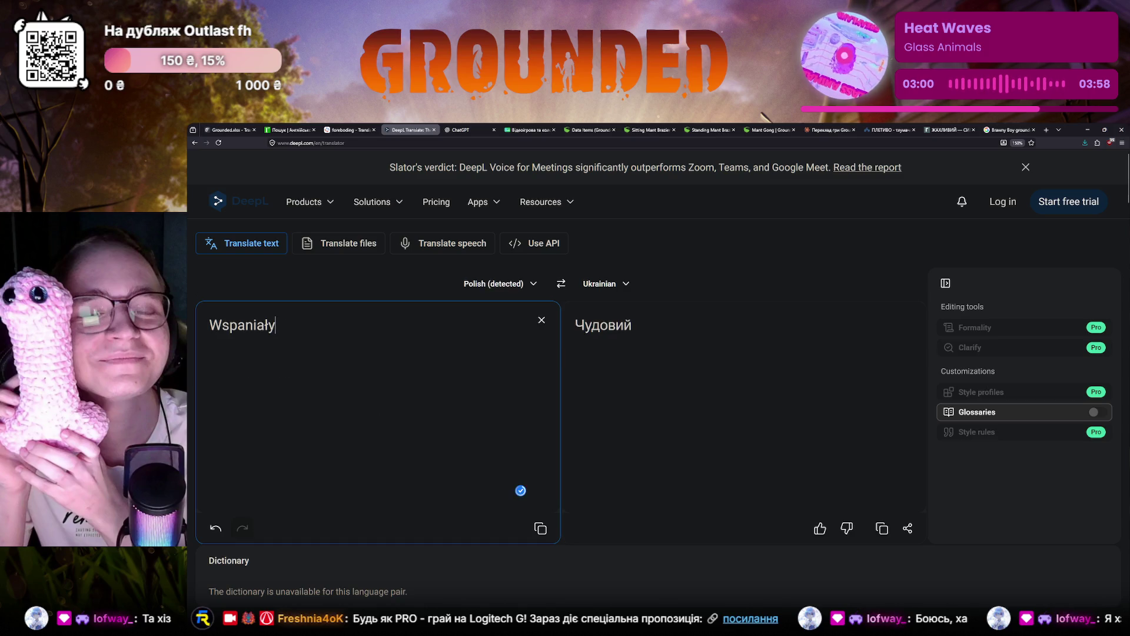
pyautogui.hotkey('ctrl', 'a')
pyautogui.press('BackSpace')
pyautogui.click(225, 130)
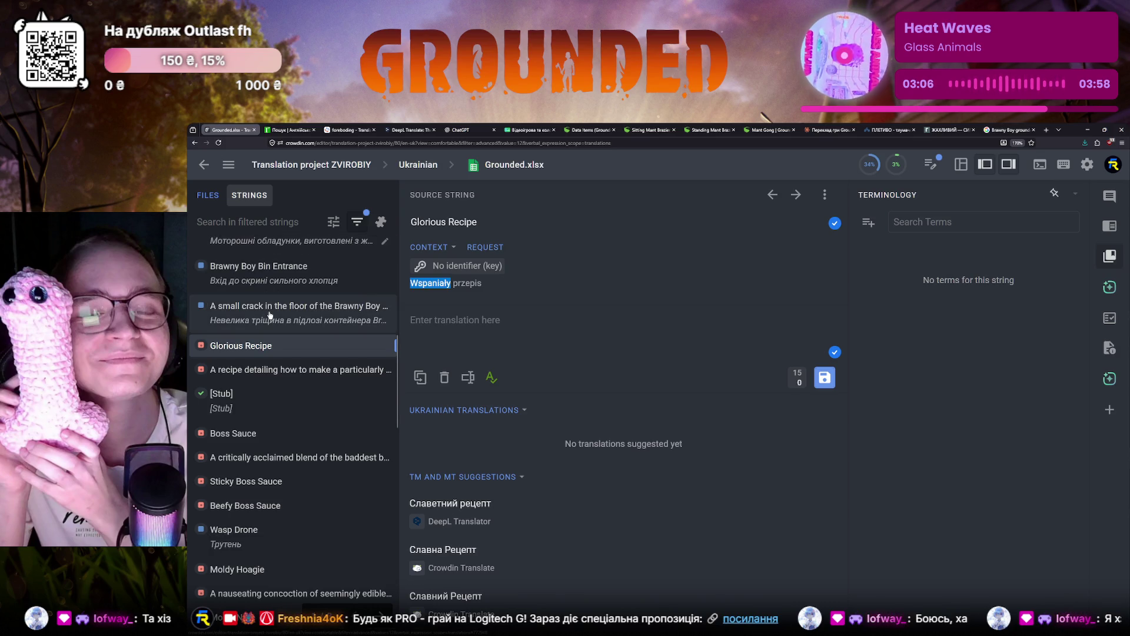
pyautogui.click(287, 130)
pyautogui.click(225, 130)
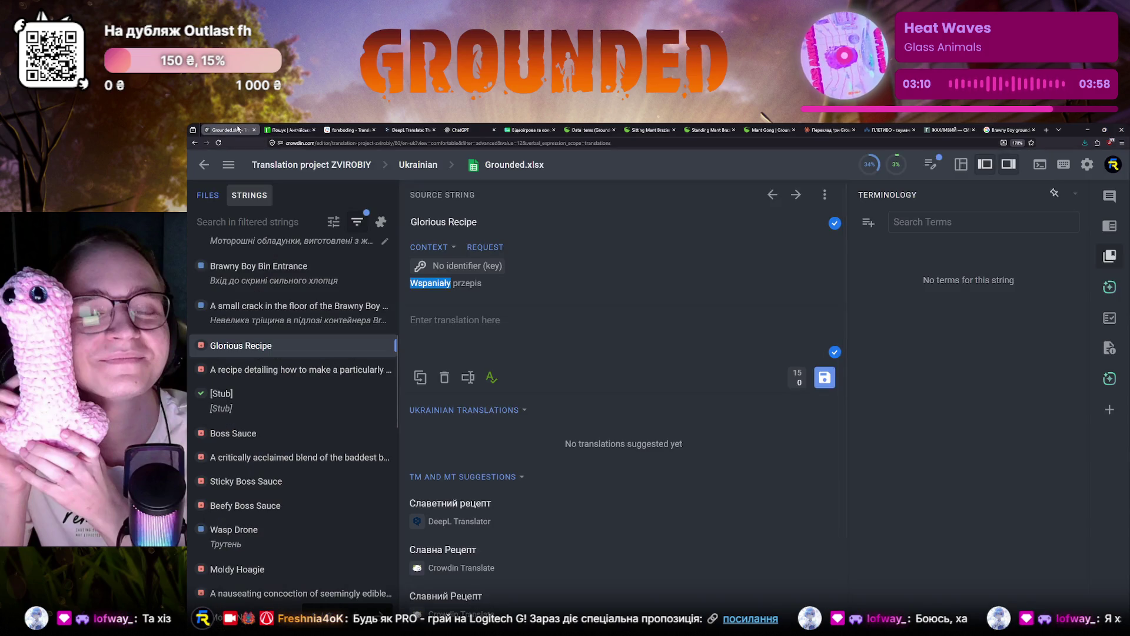
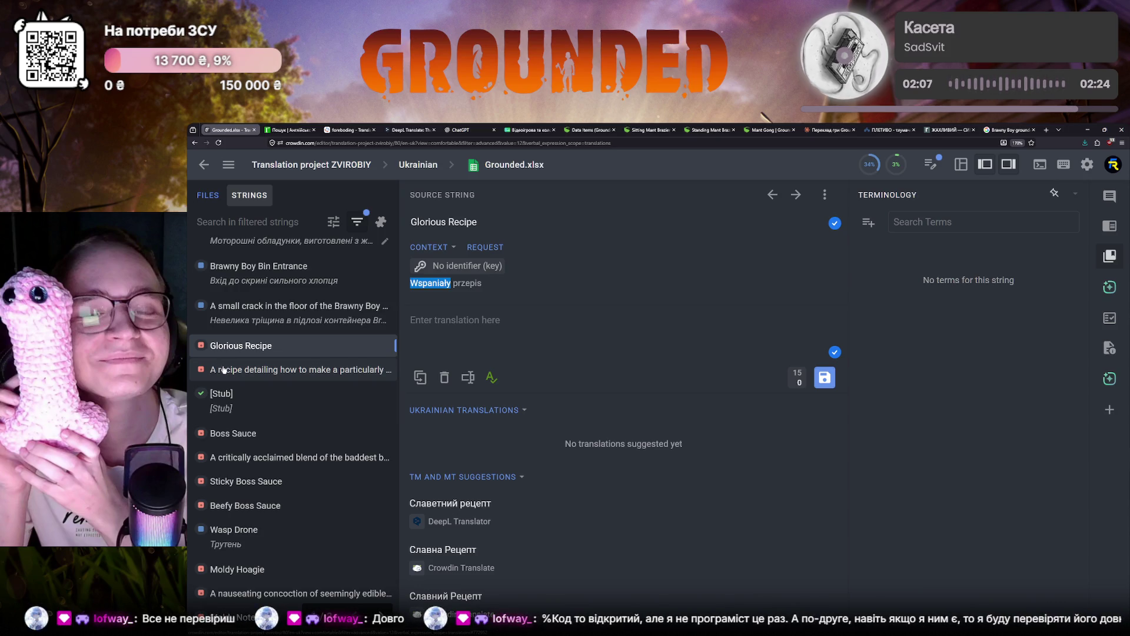
# Step: Switch to the e2u.org.ua dictionary entry for 'glorious'
pyautogui.click(281, 129)
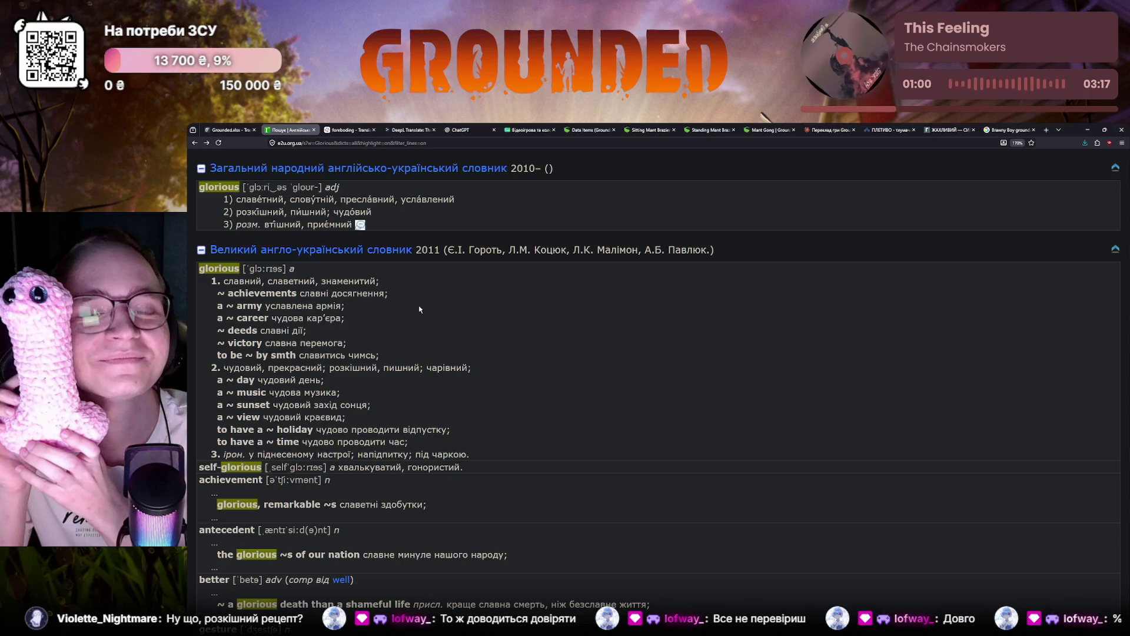
# Step: Return to the Crowdin editor with the Glorious Recipe string
pyautogui.click(228, 130)
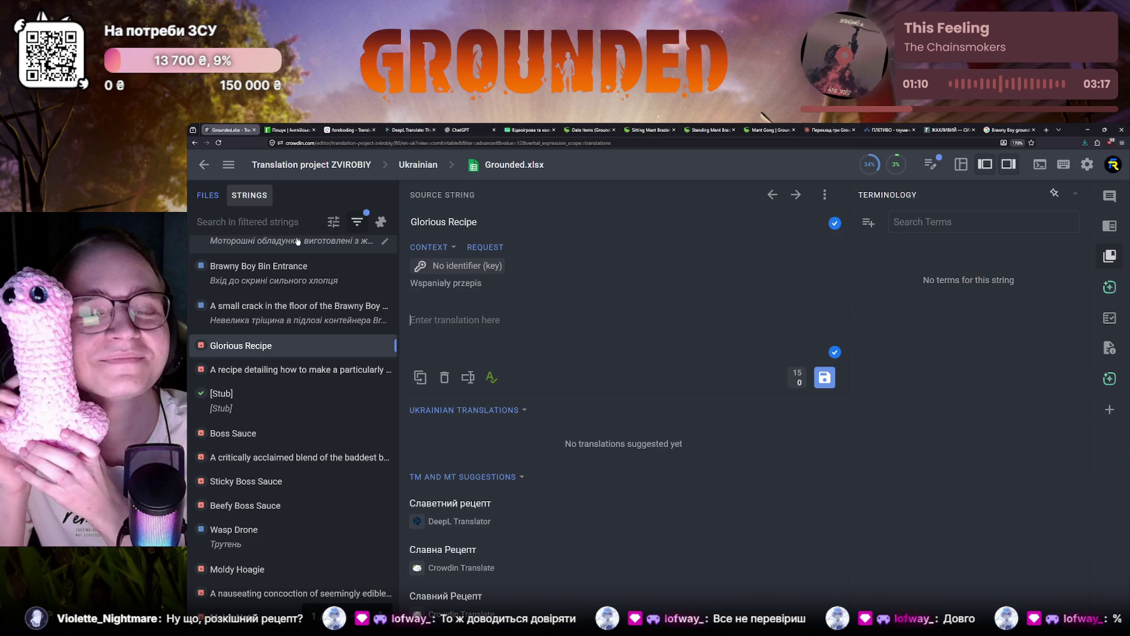
pyautogui.write('Р')
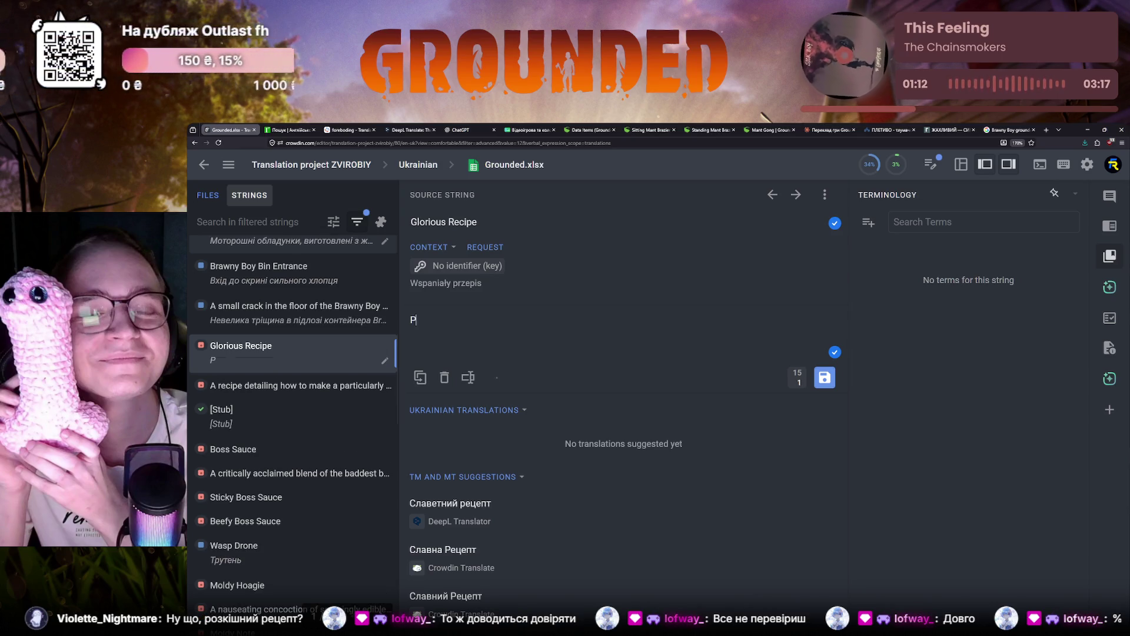
pyautogui.write('озкішний рецепт')
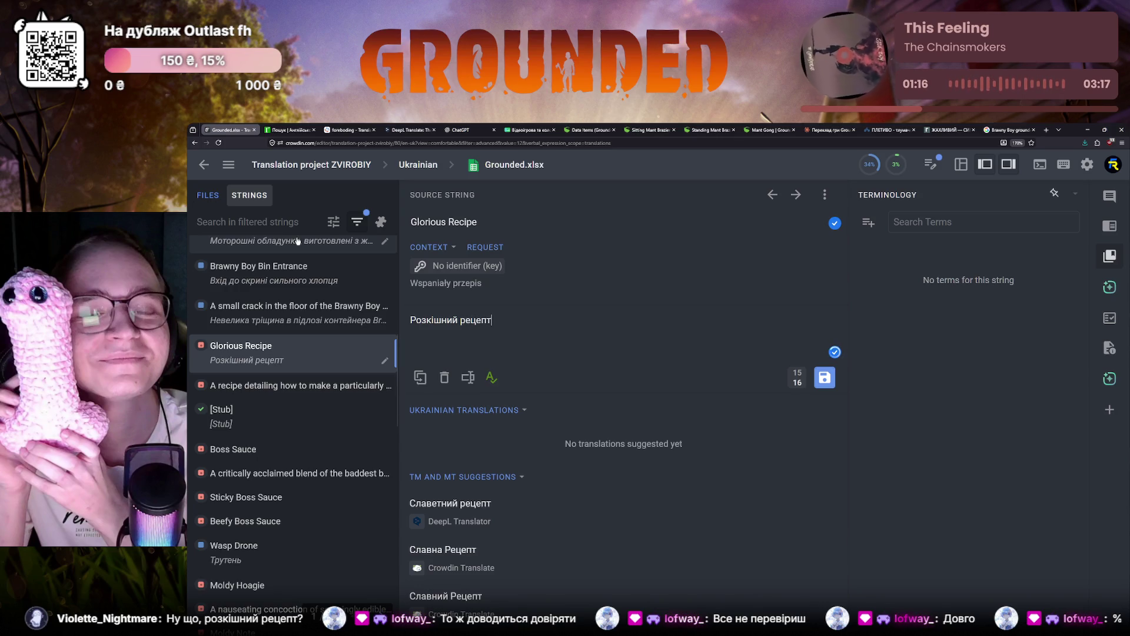
pyautogui.scroll(3, 307, 385)
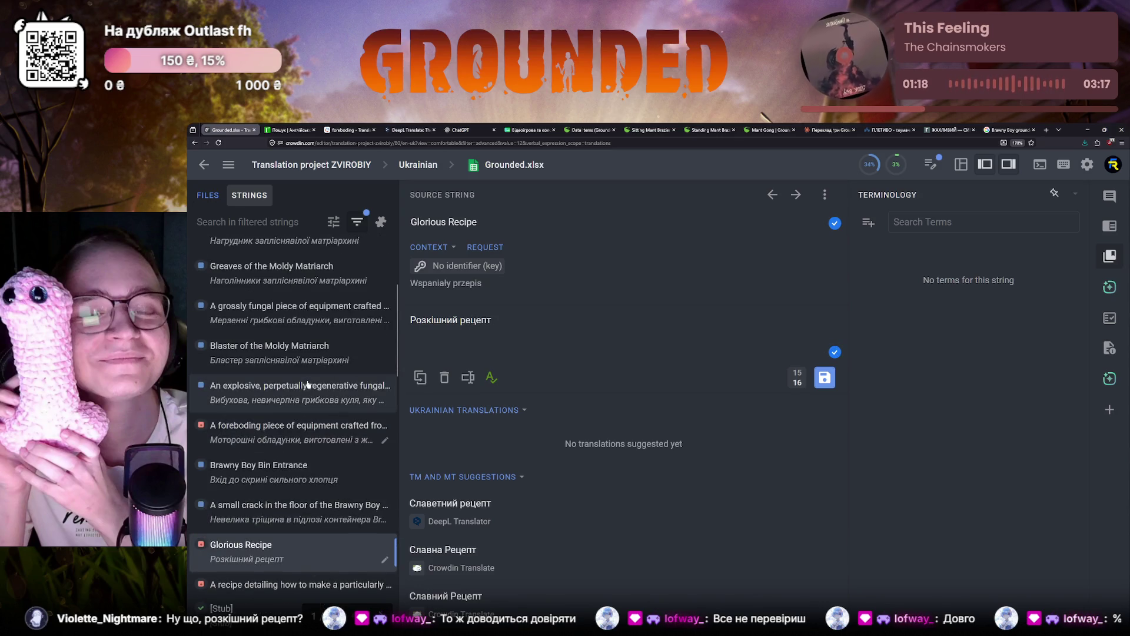
# Step: Select the 'foreboding equipment' string in the strings list
pyautogui.click(298, 433)
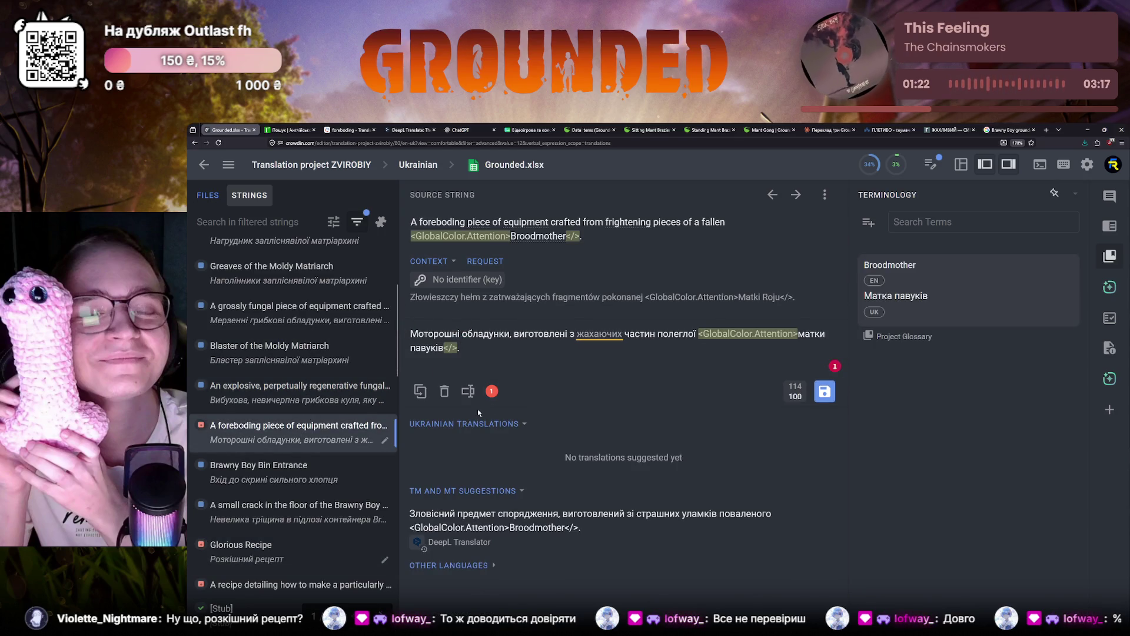
# Step: Save the Ukrainian draft containing 'жахаючих' for the foreboding equipment string
pyautogui.doubleClick(576, 334)
pyautogui.click(577, 361)
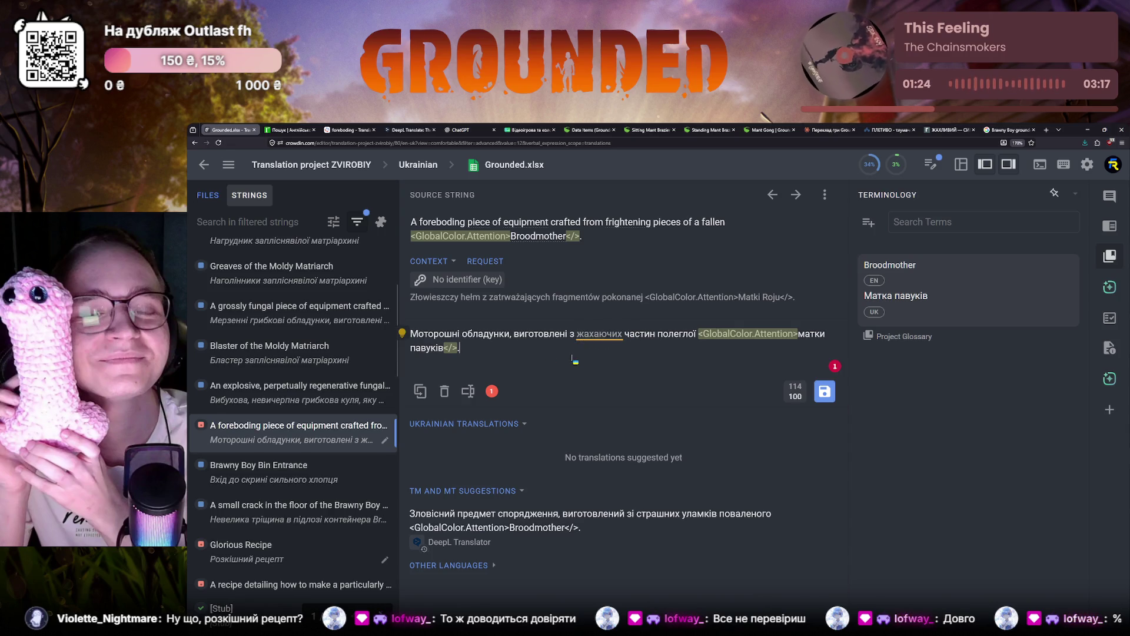
pyautogui.hotkey('ctrl', 'Return')
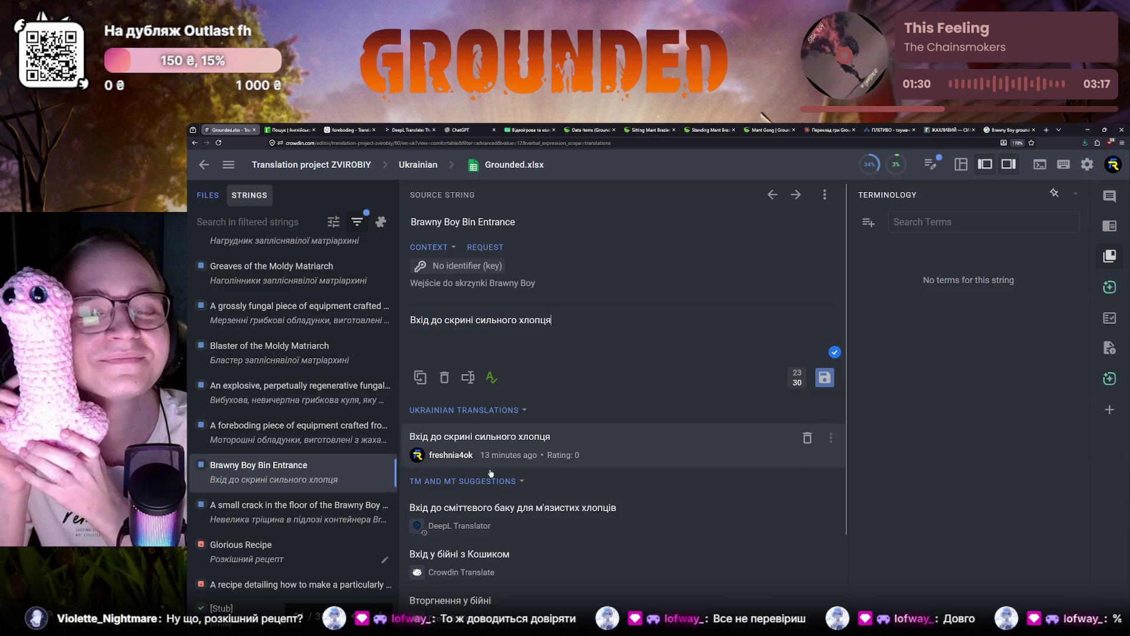
# Step: Save 'Розкішний рецепт' for Glorious Recipe and reopen the string to verify it
pyautogui.click(321, 541)
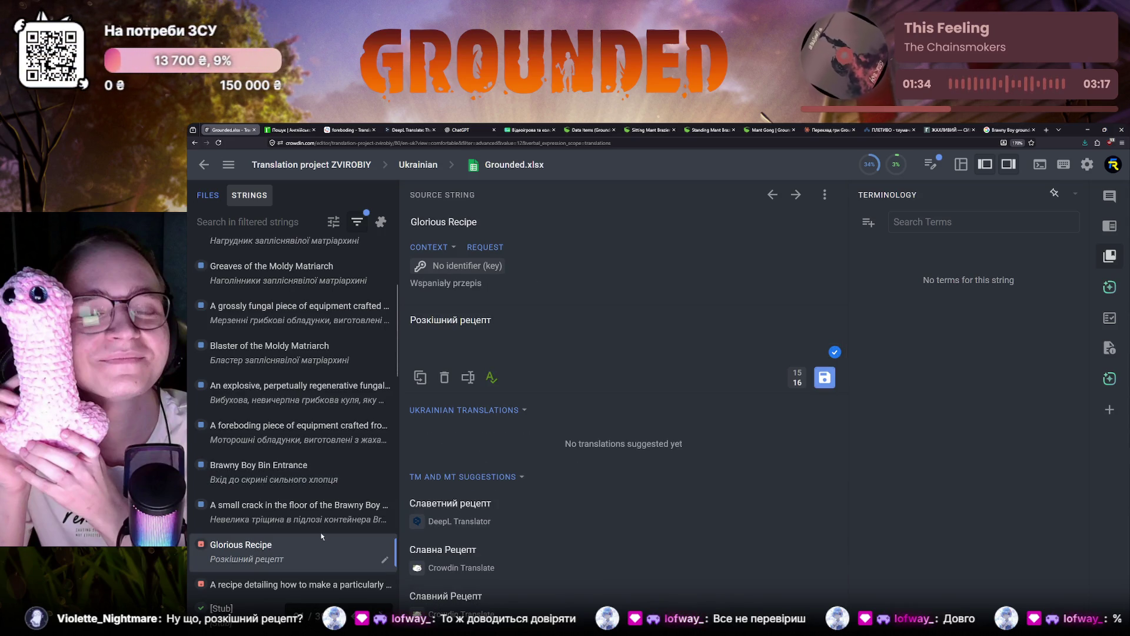
pyautogui.hotkey('ctrl', 'Return')
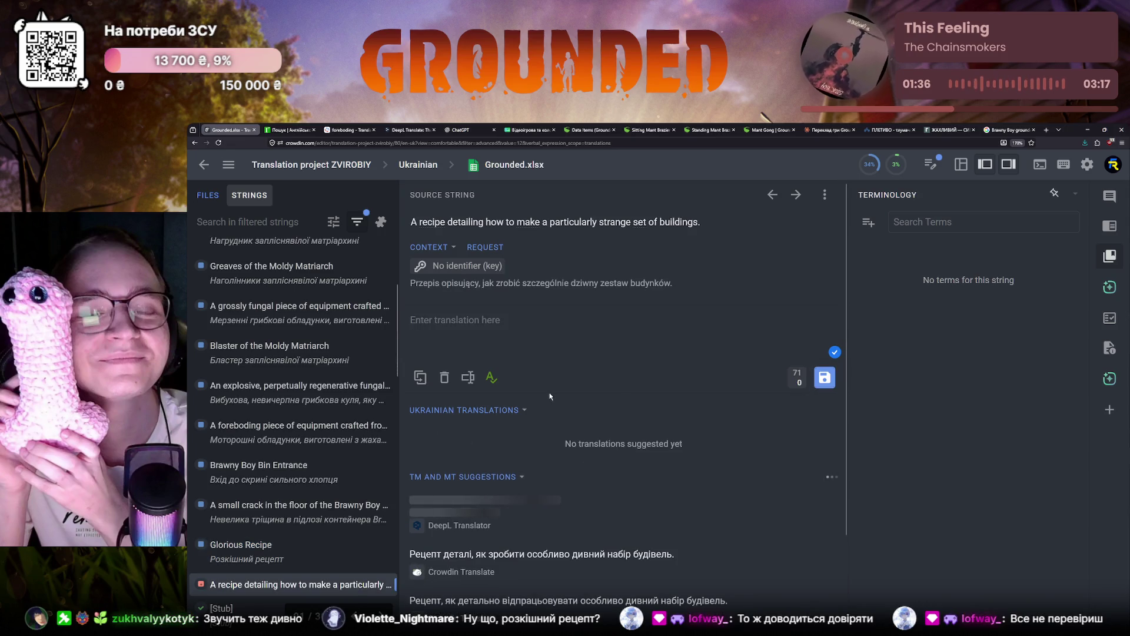
pyautogui.click(269, 545)
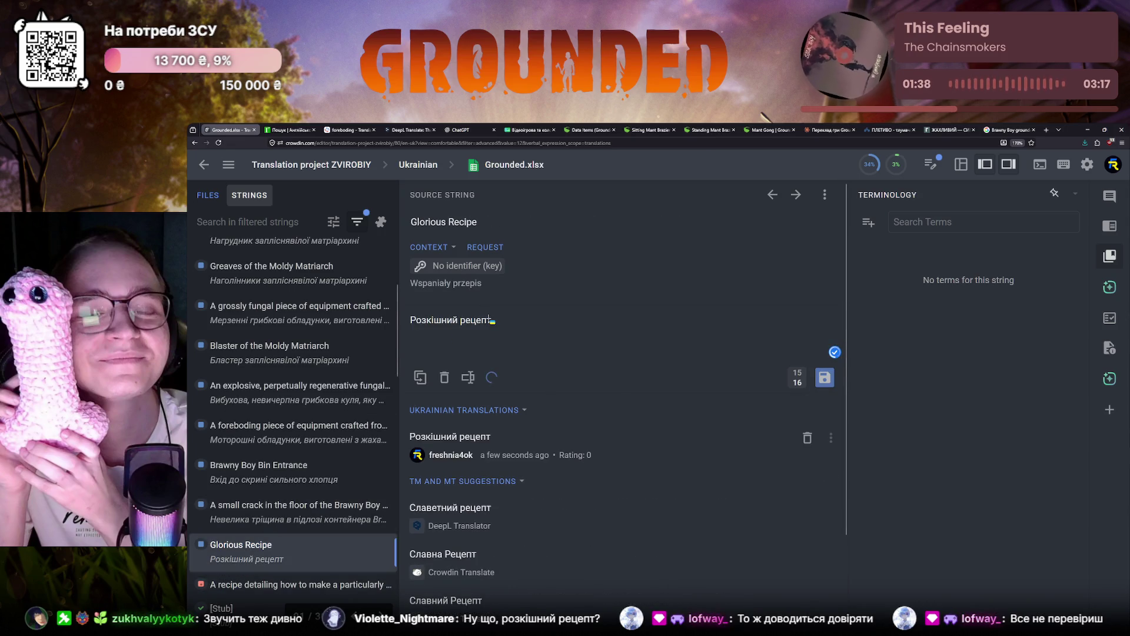